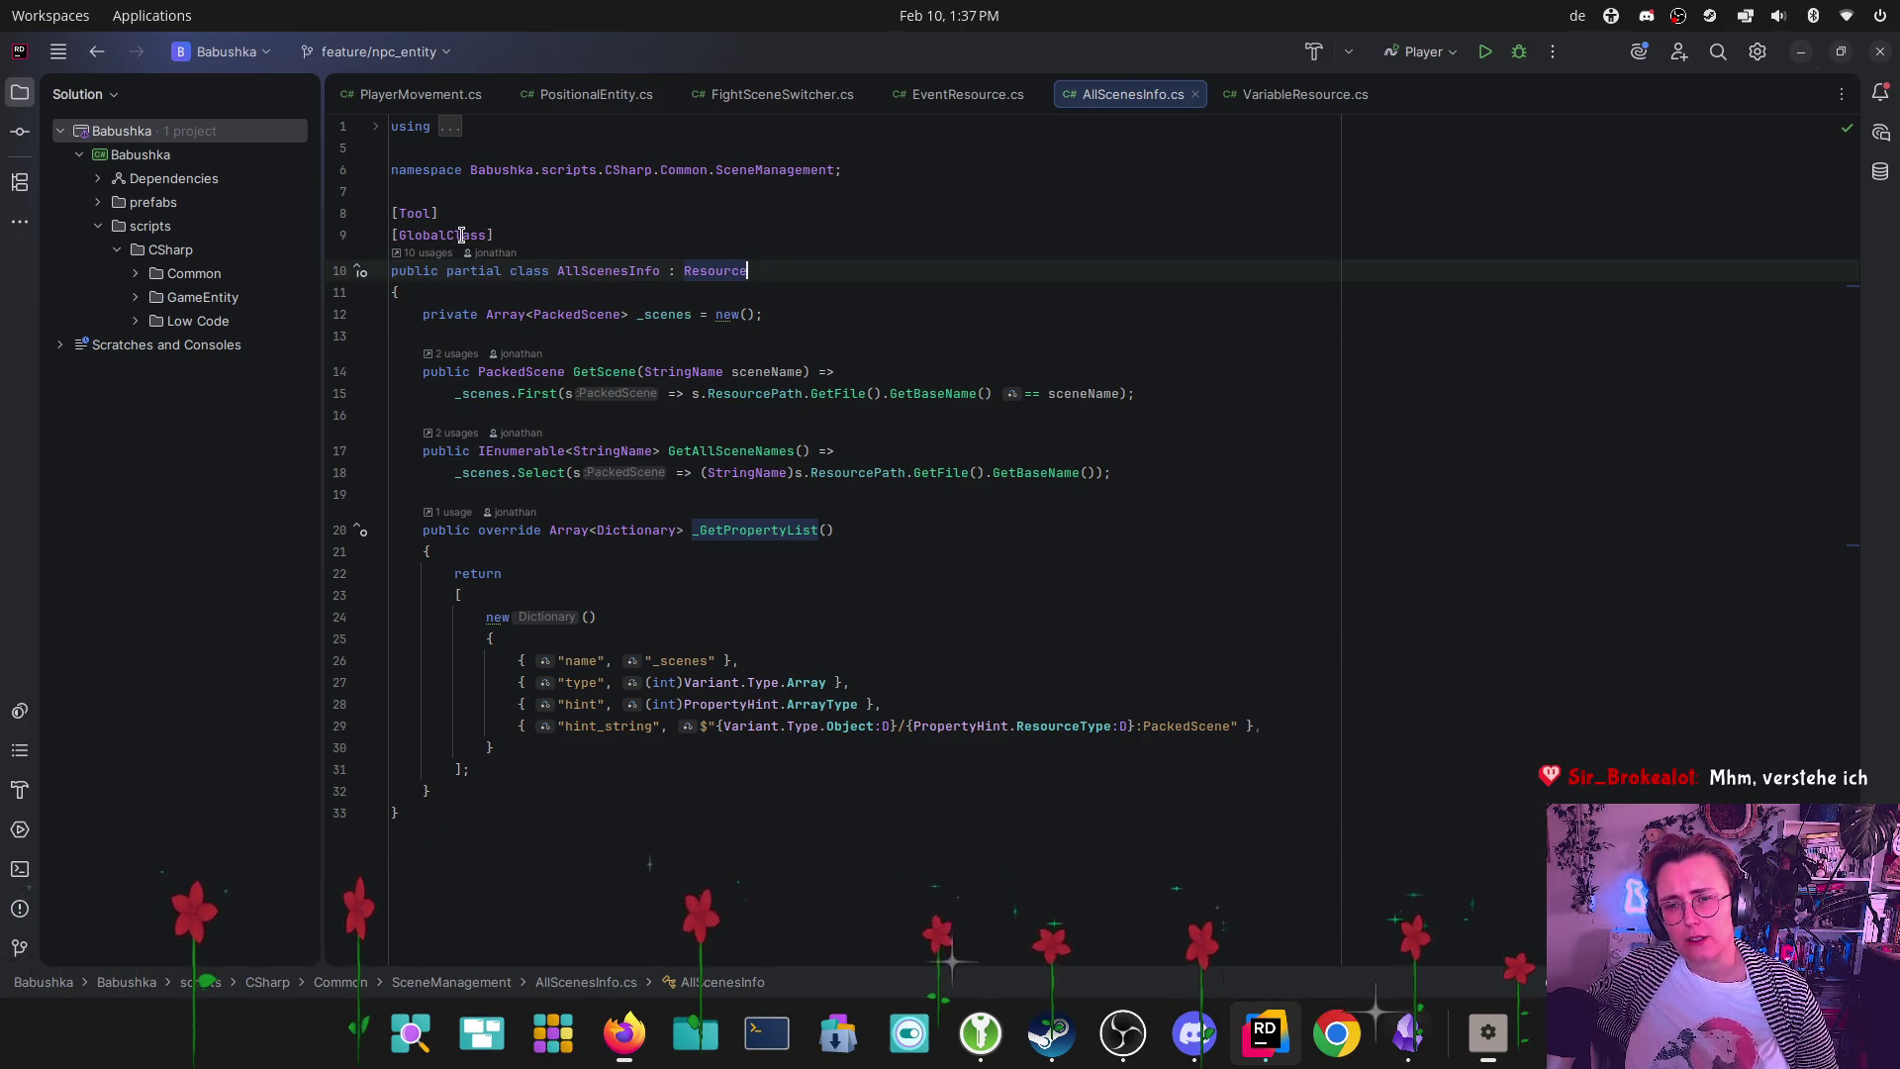
Try deleting the [Tool] attribute line in AllScenesInfo.cs, then undo to restore it
mouse_move(493, 234)
mouse_down()
mouse_move(379, 240)
mouse_move(392, 213)
mouse_up()
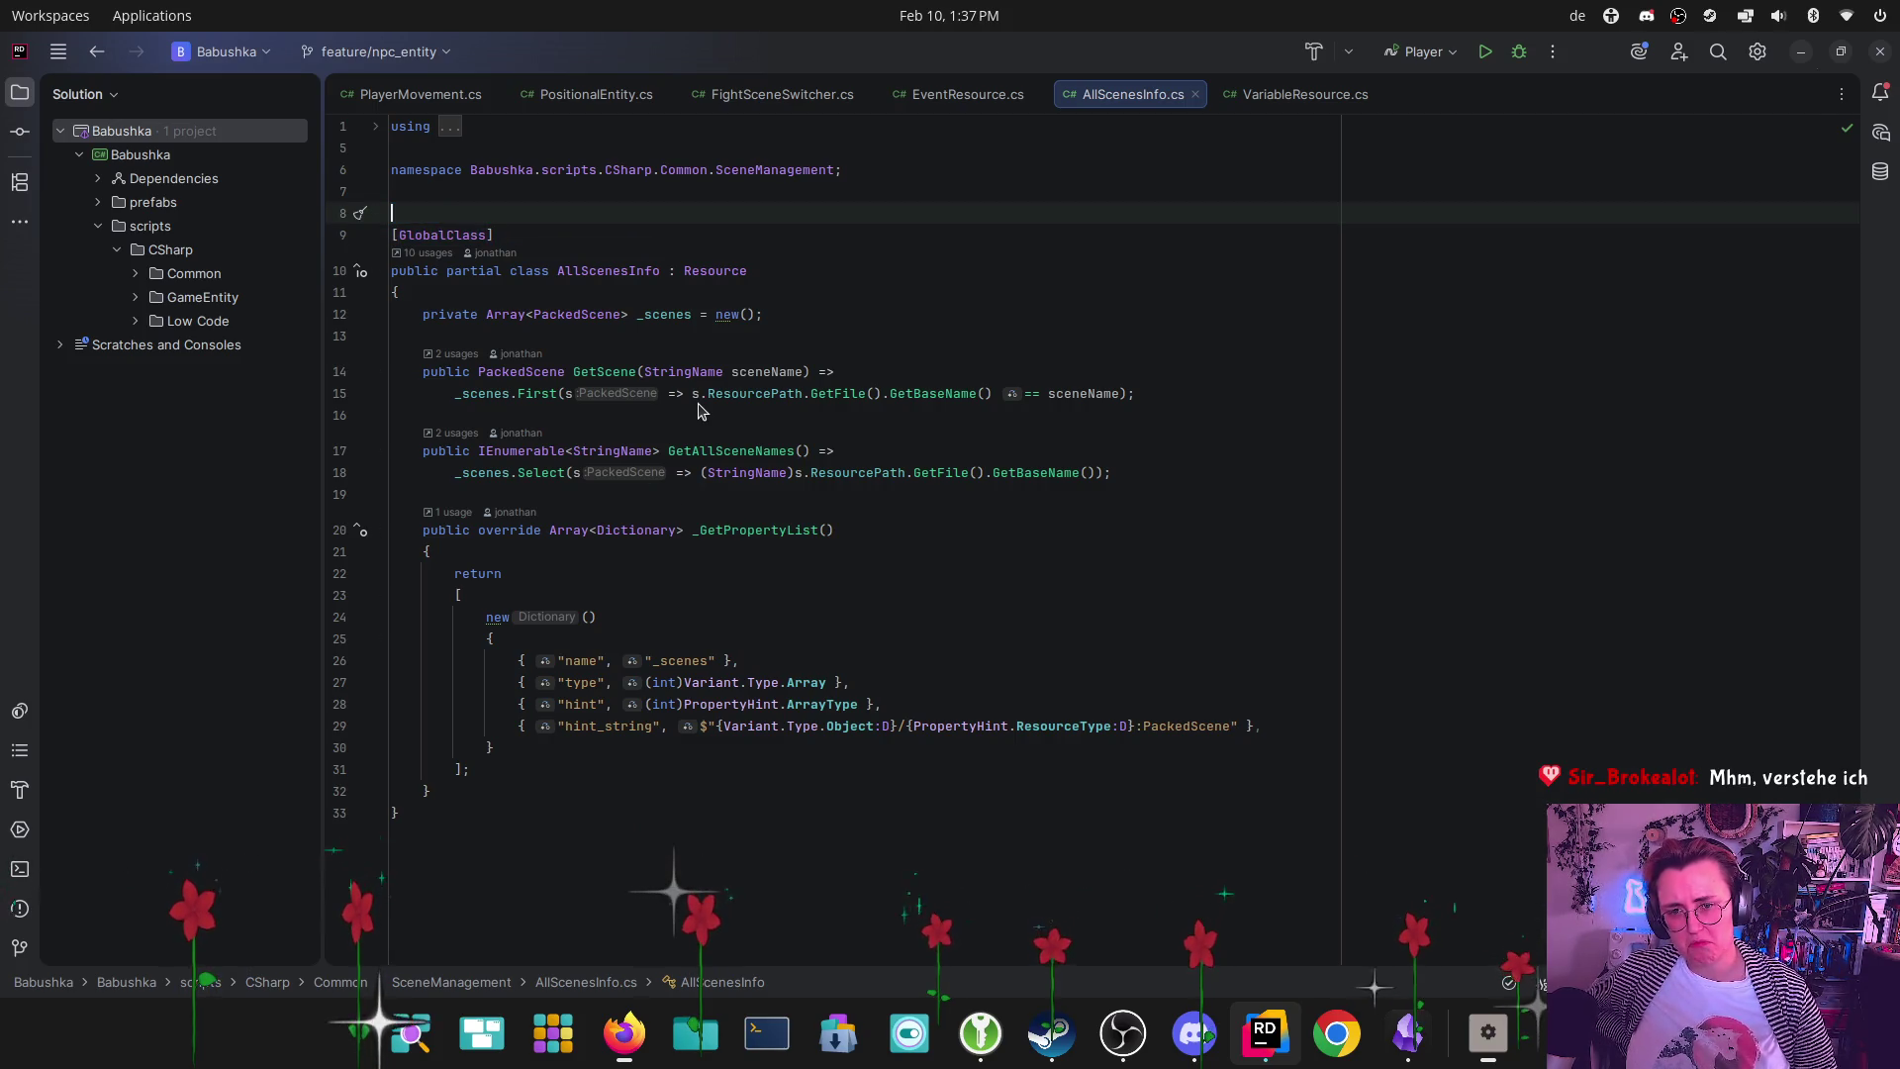
key(BackSpace)
key(BackSpace)
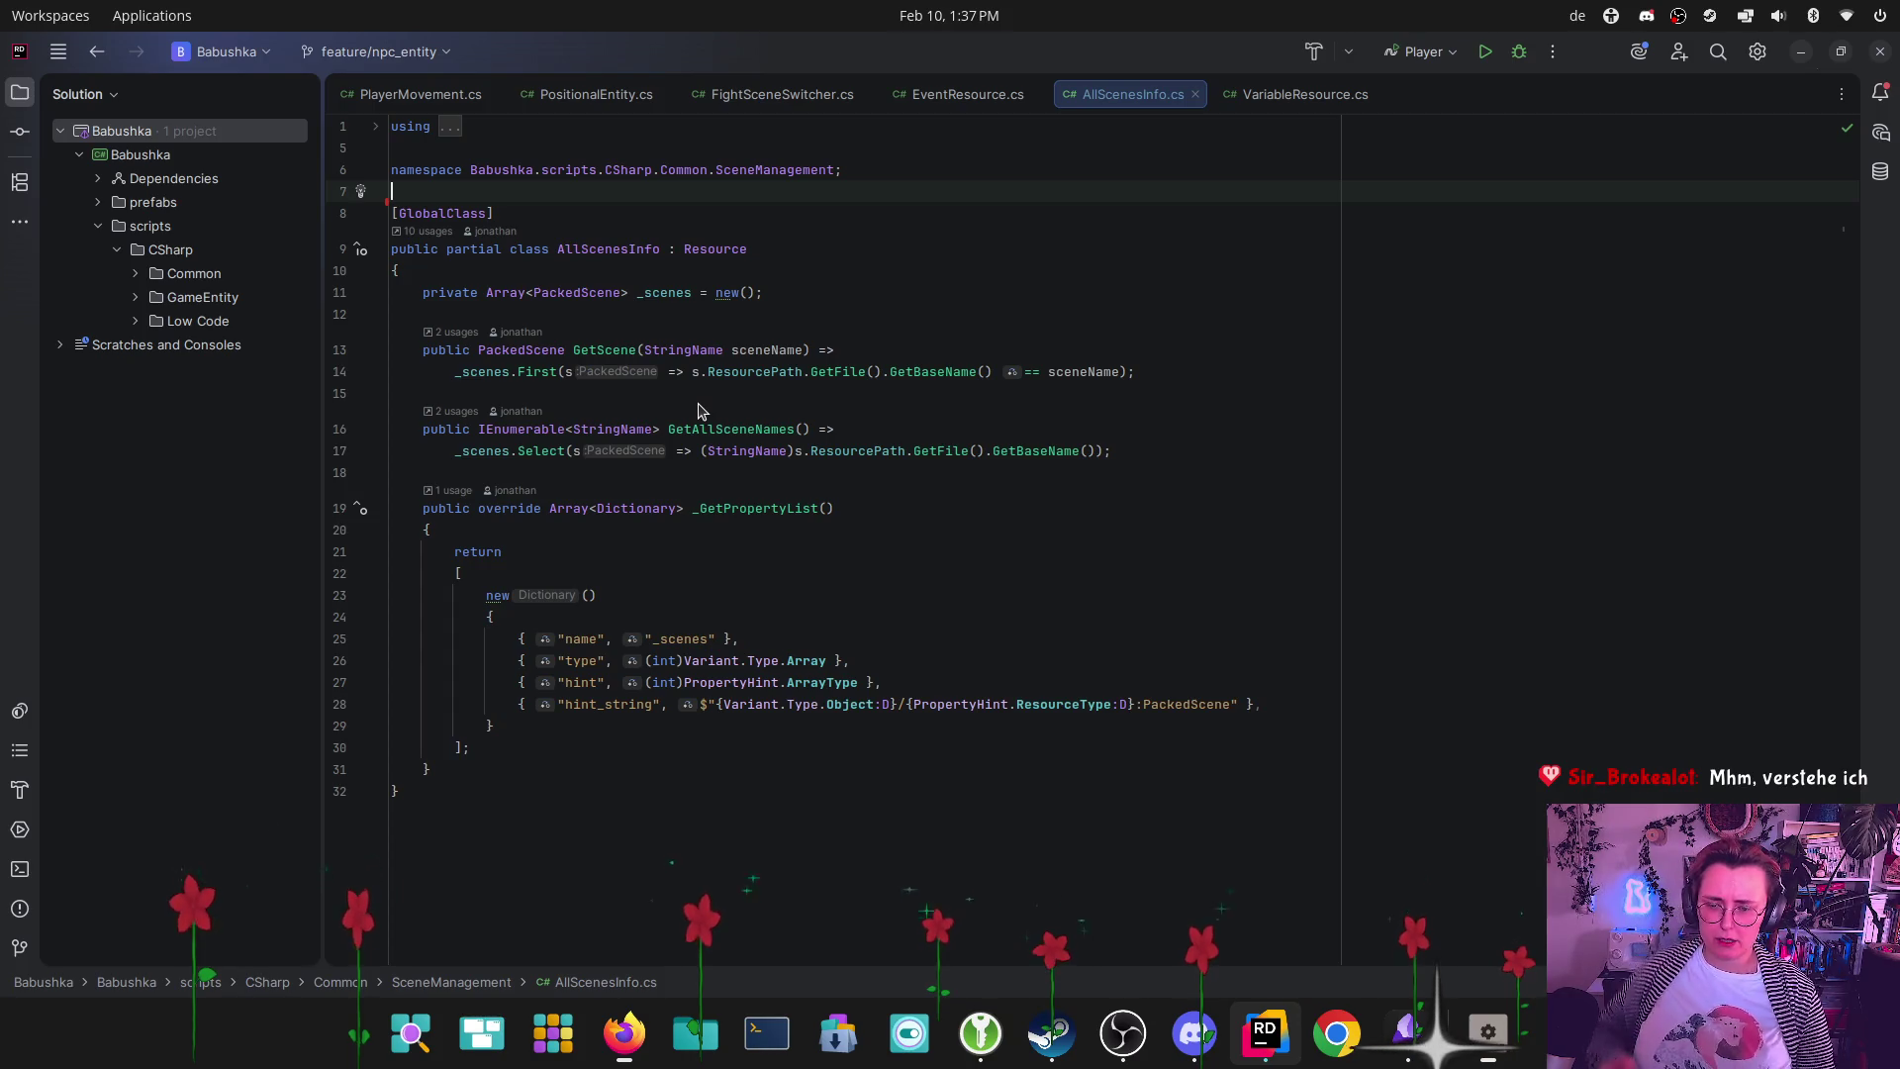
key(ctrl+z)
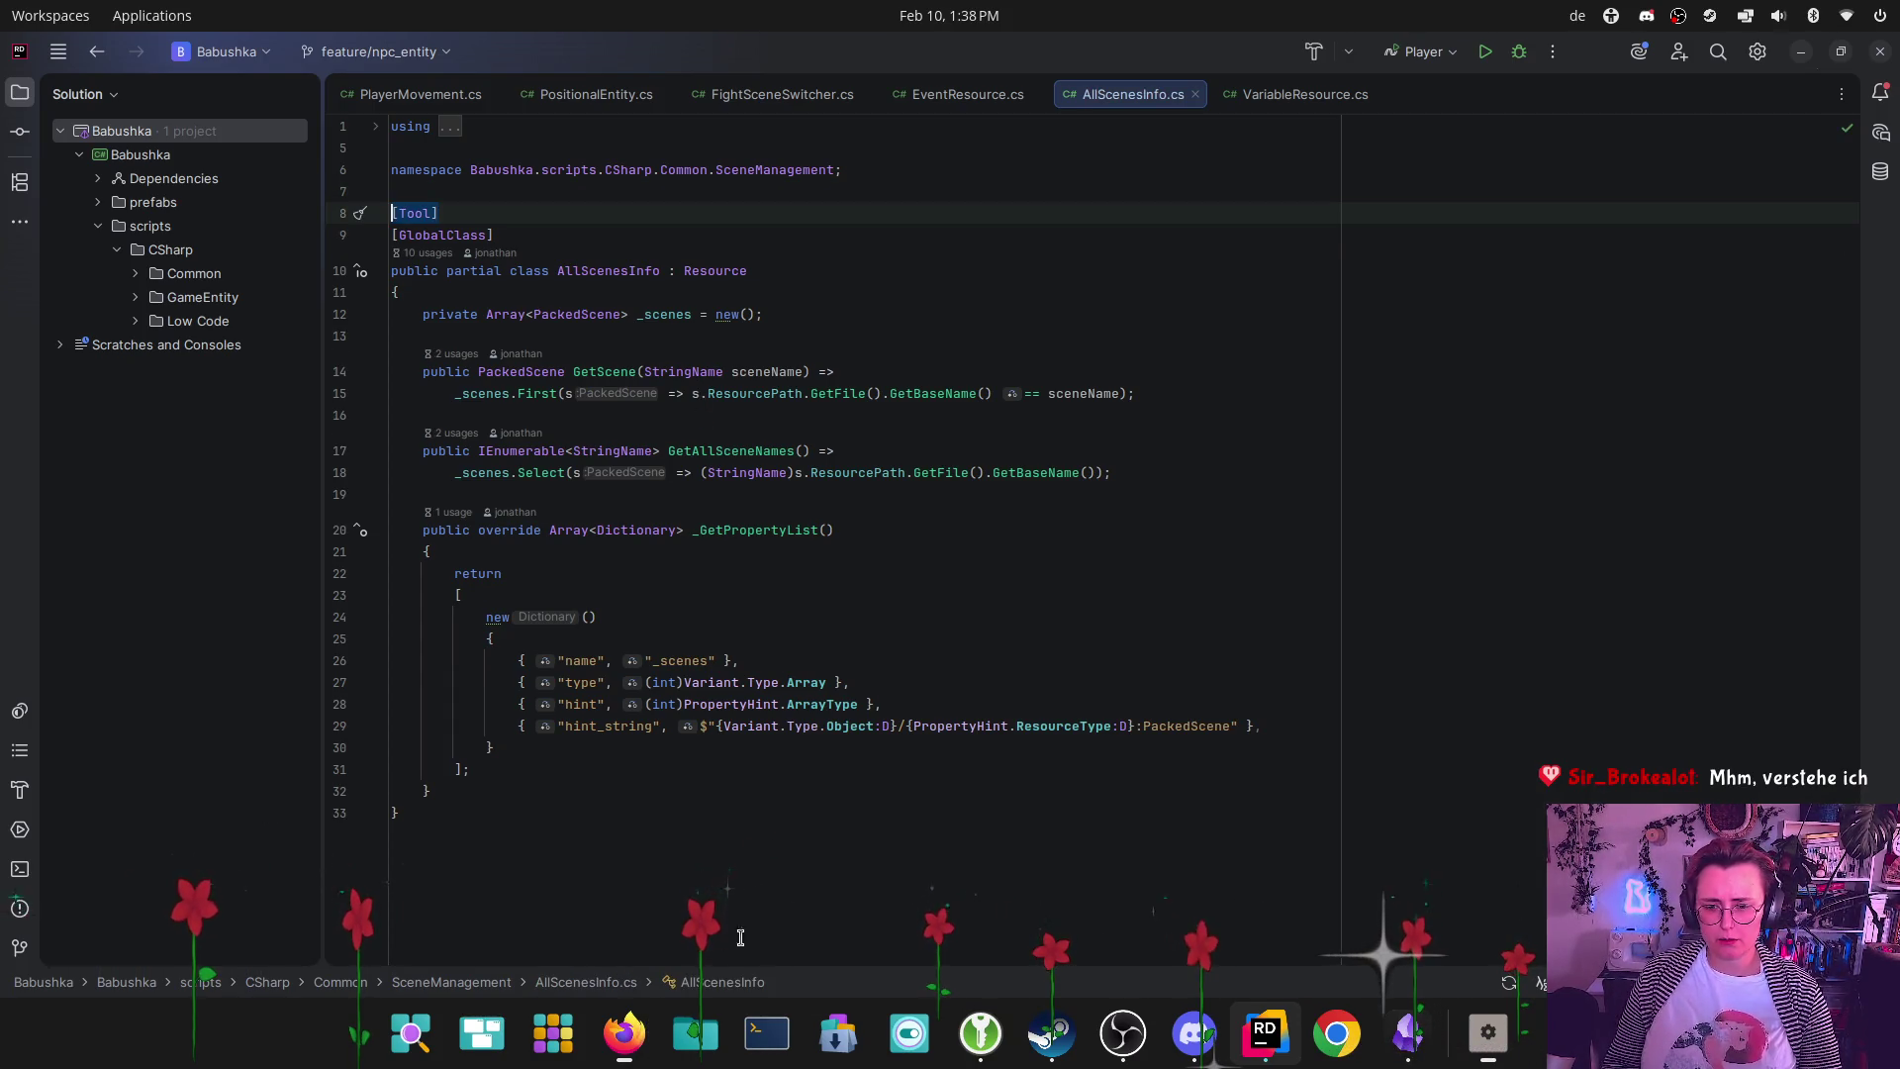
Comment on diff line 8: 'Wofür das "Tool" hier? Der Compiler scheints nicht zu brauchen...'
mouse_move(623, 1034)
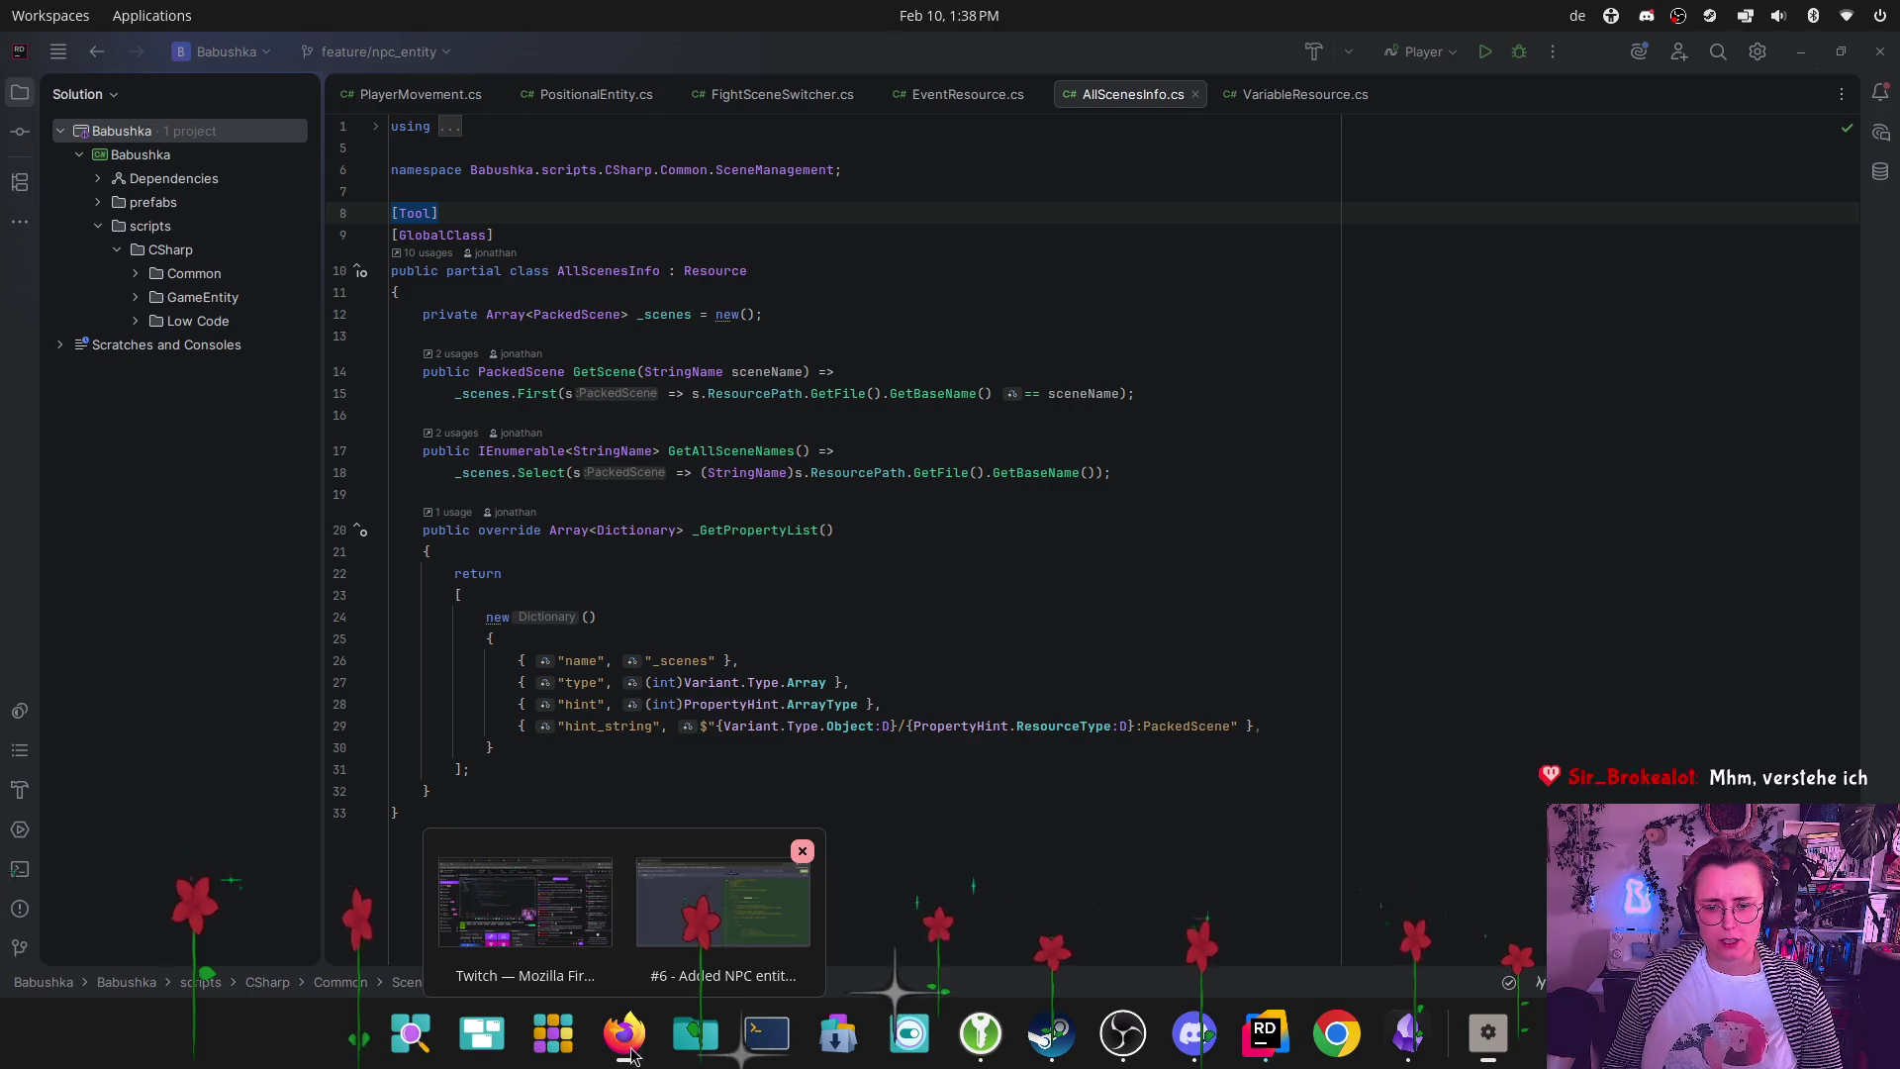
click(719, 900)
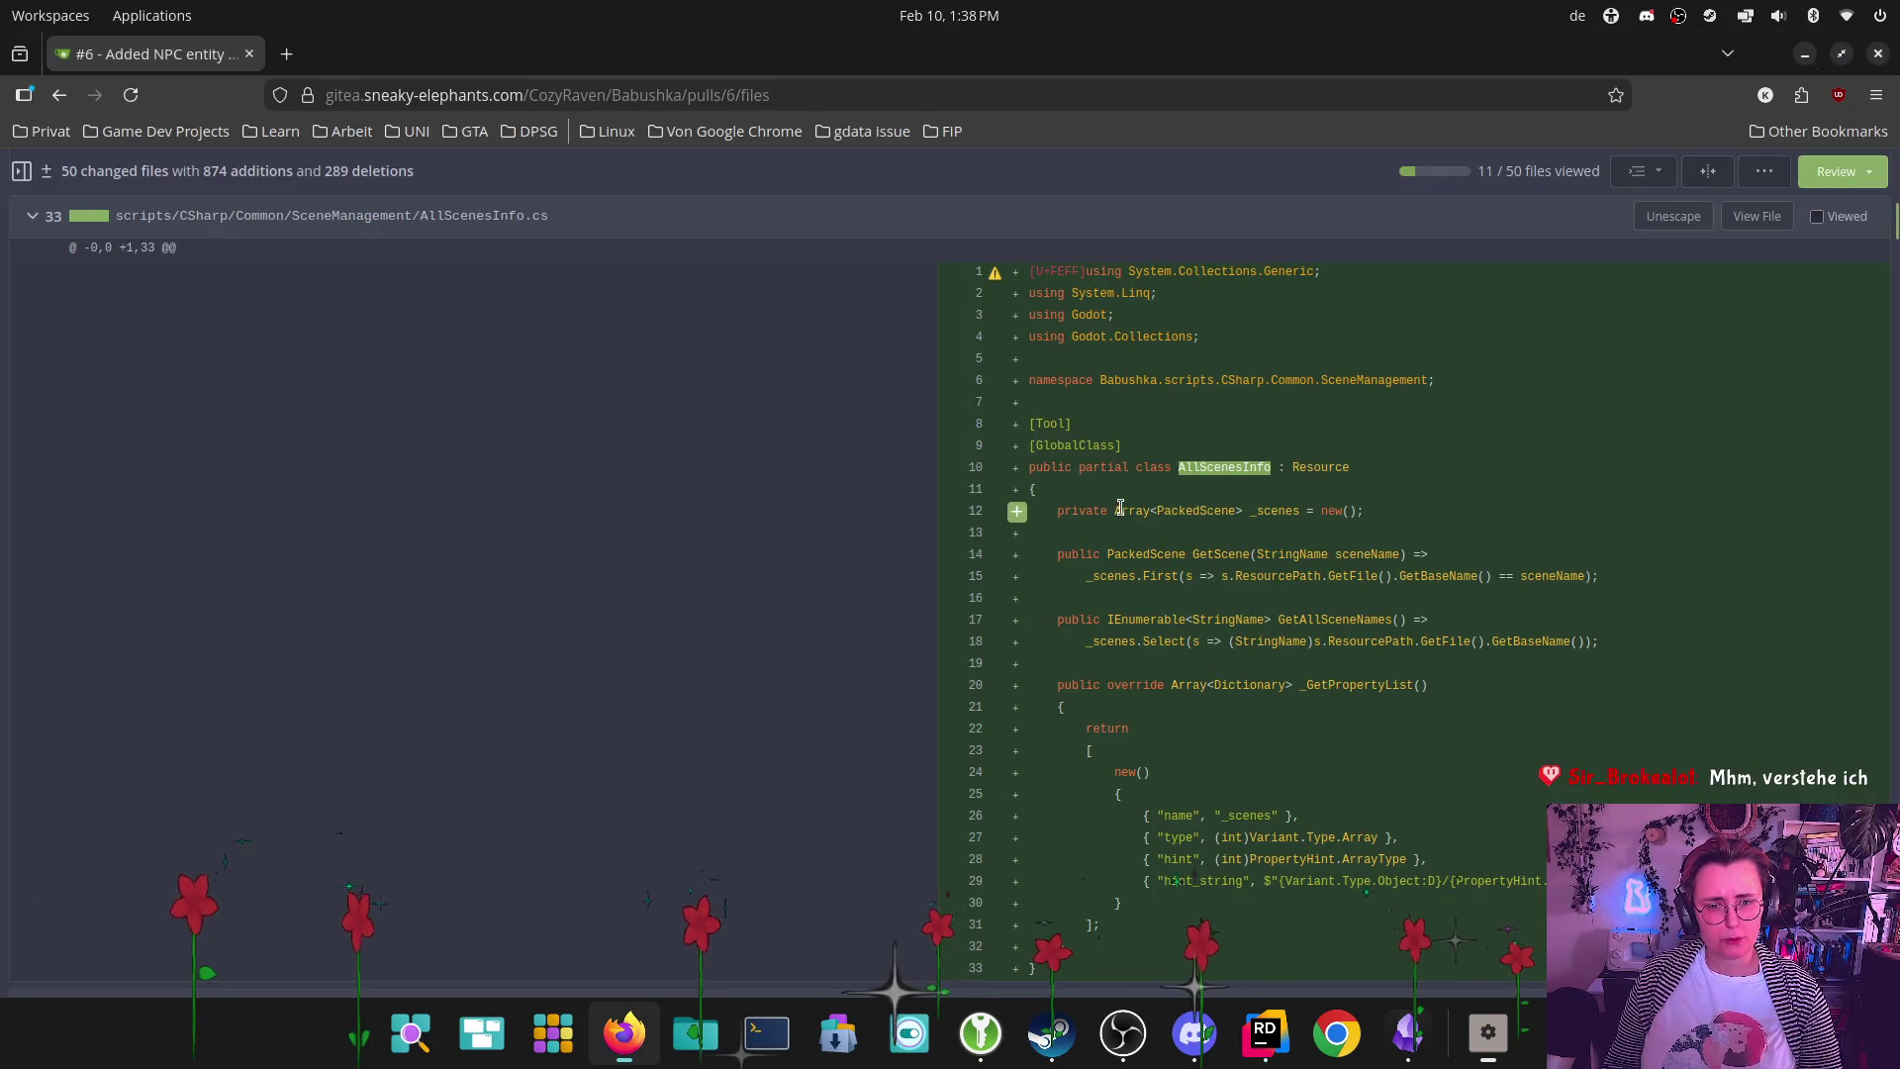
click(1016, 424)
text(Wo)
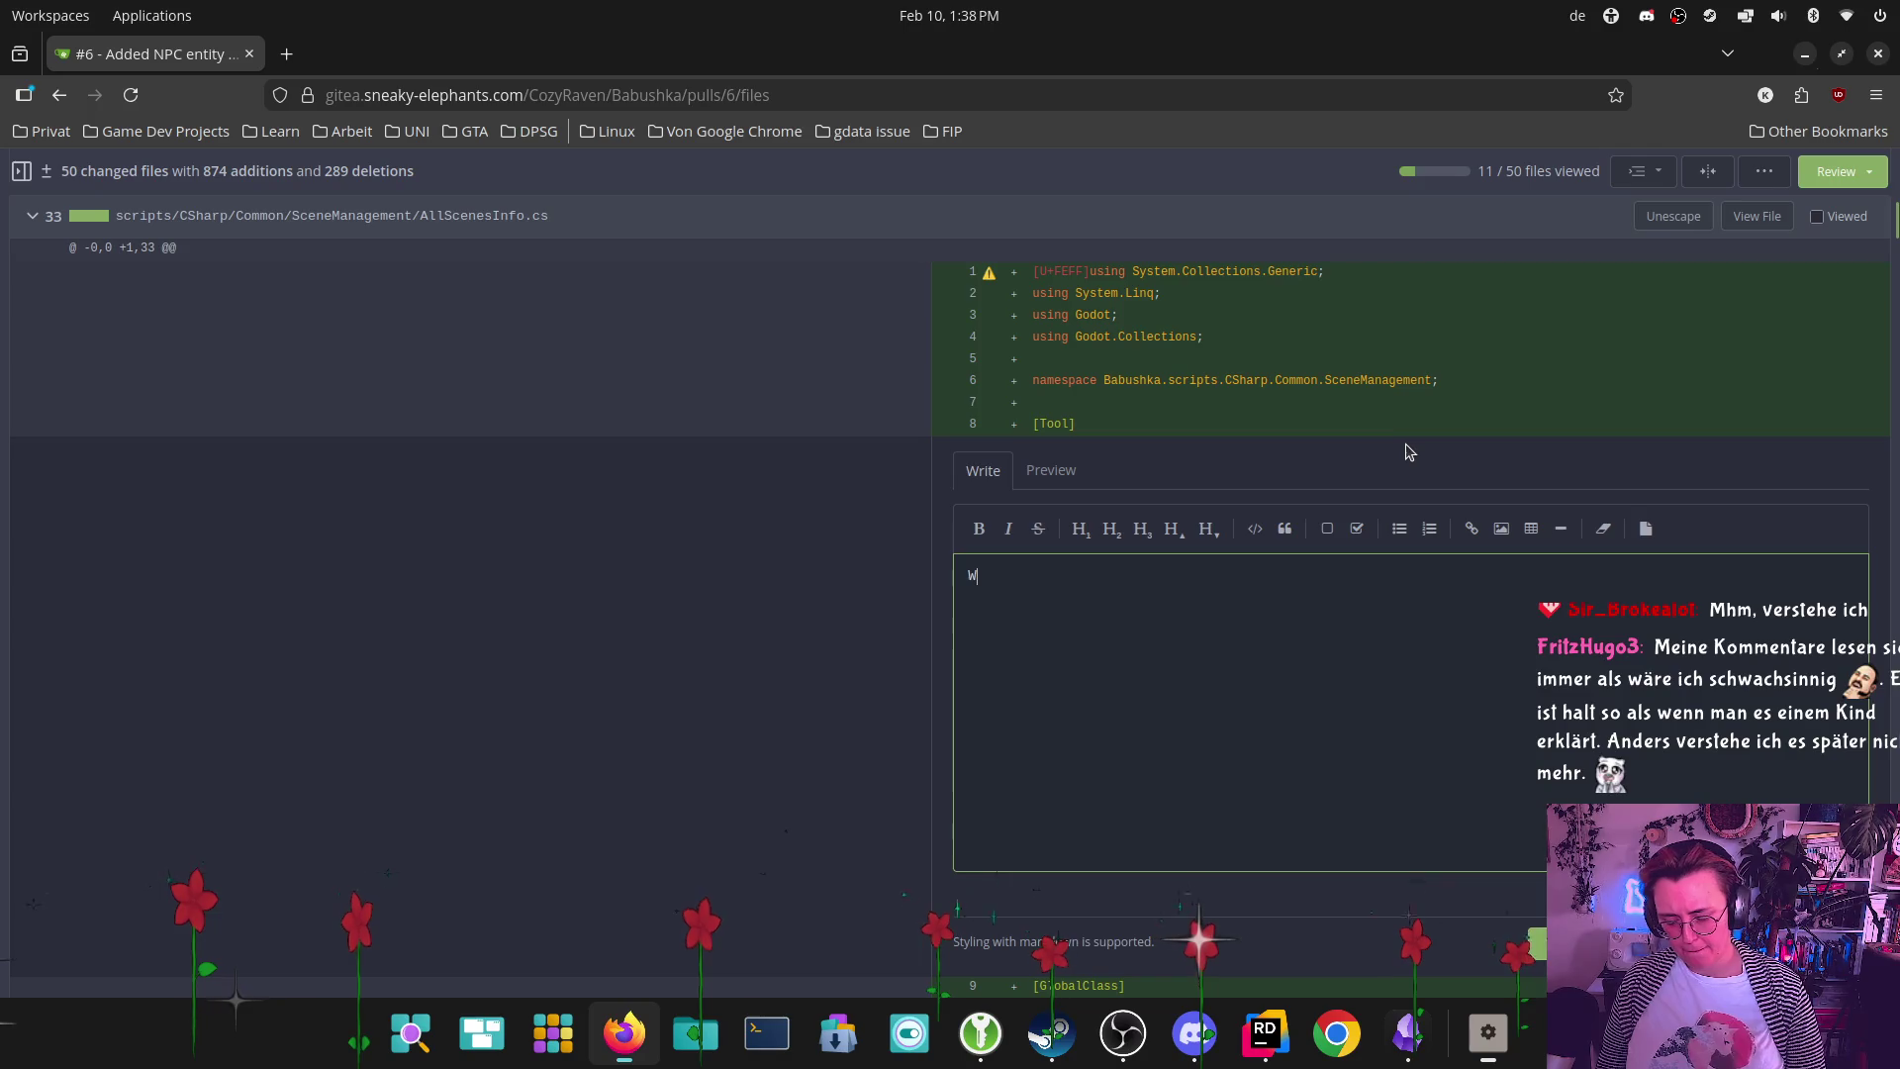
text(für das )
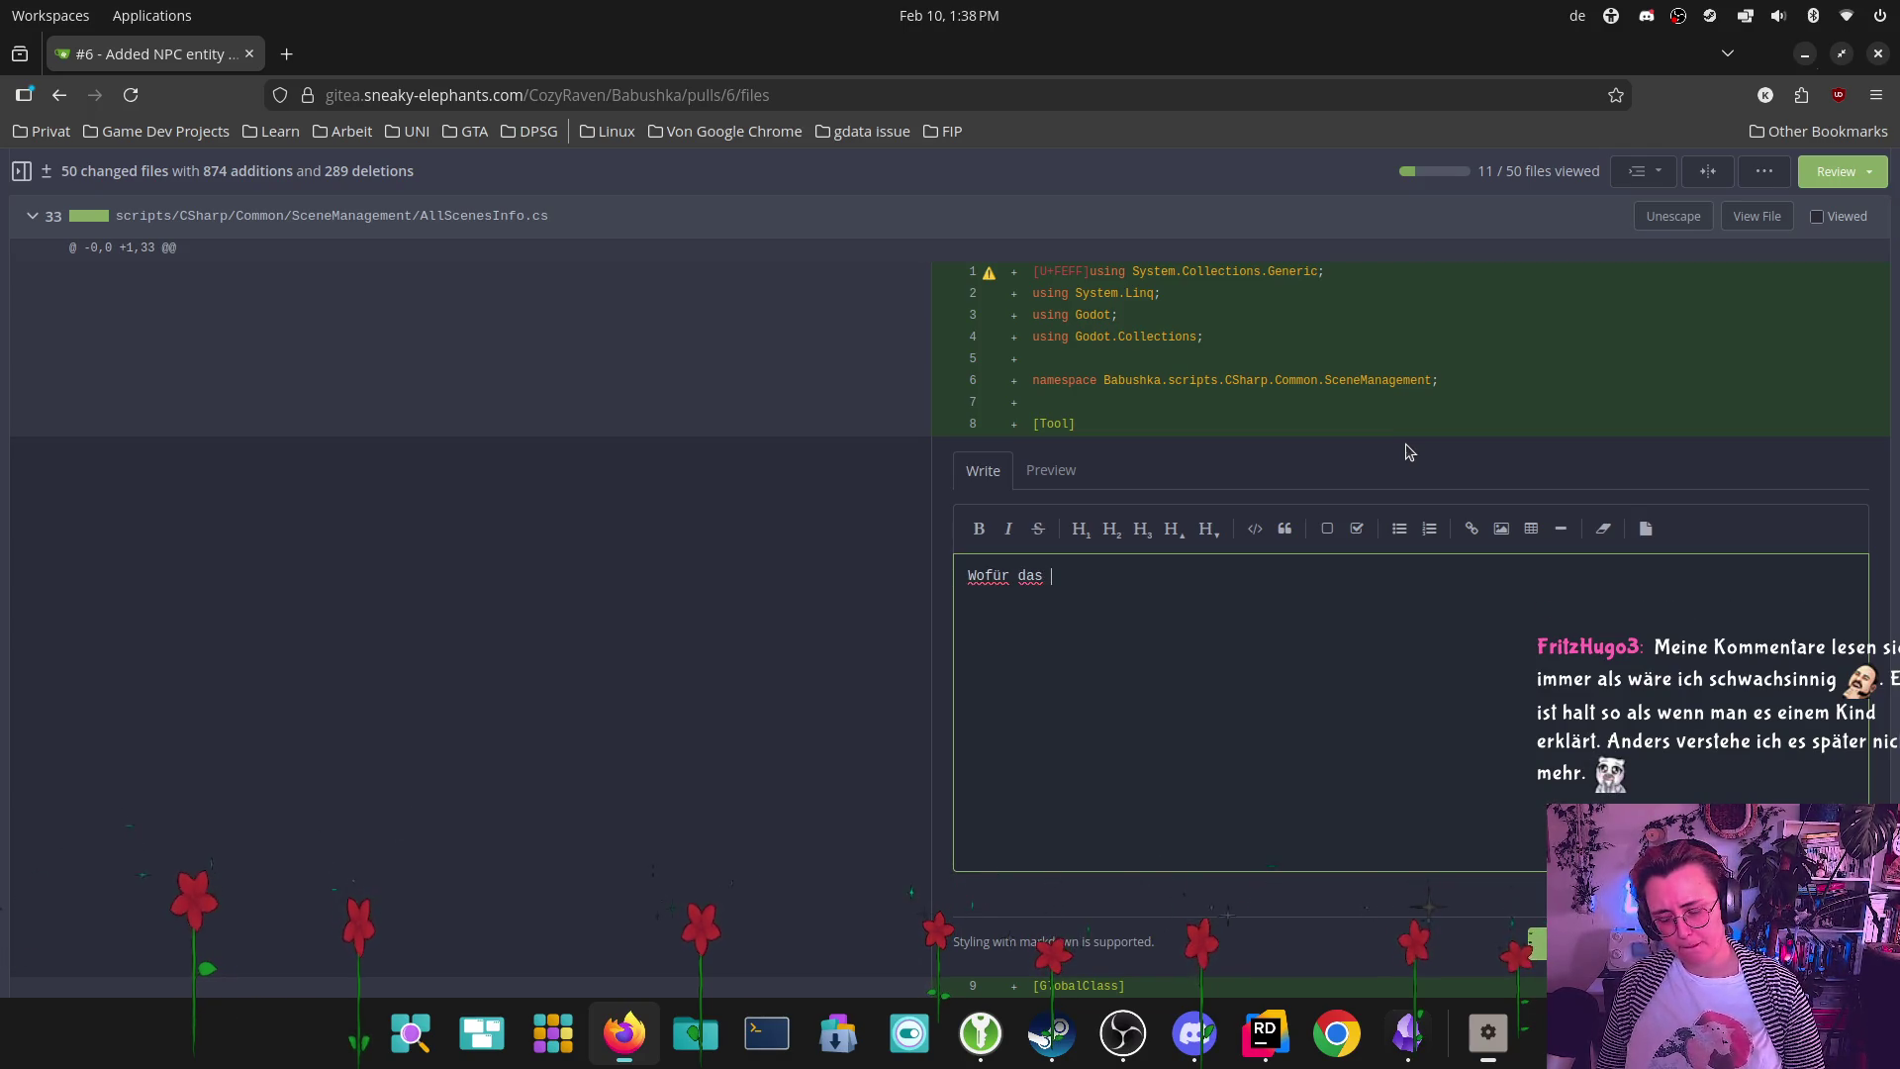
text("Tool" hier)
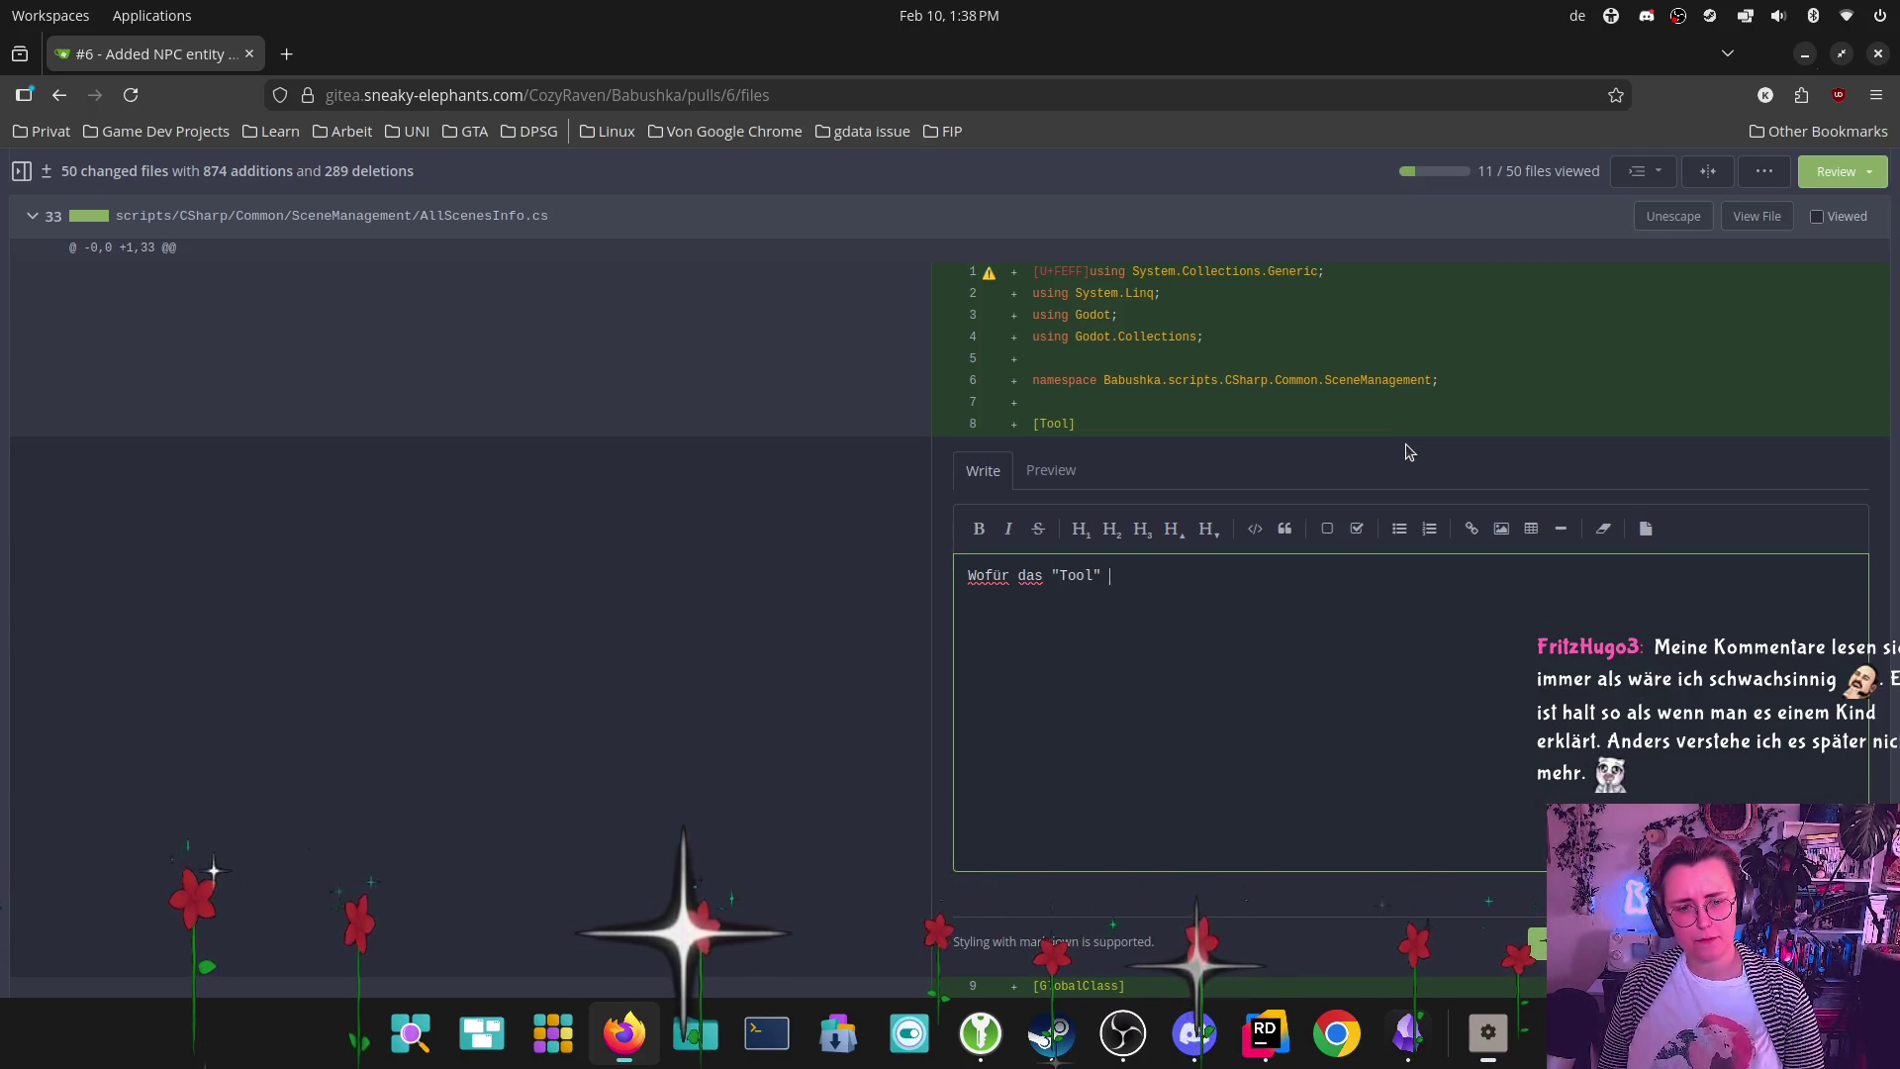
text(? Der)
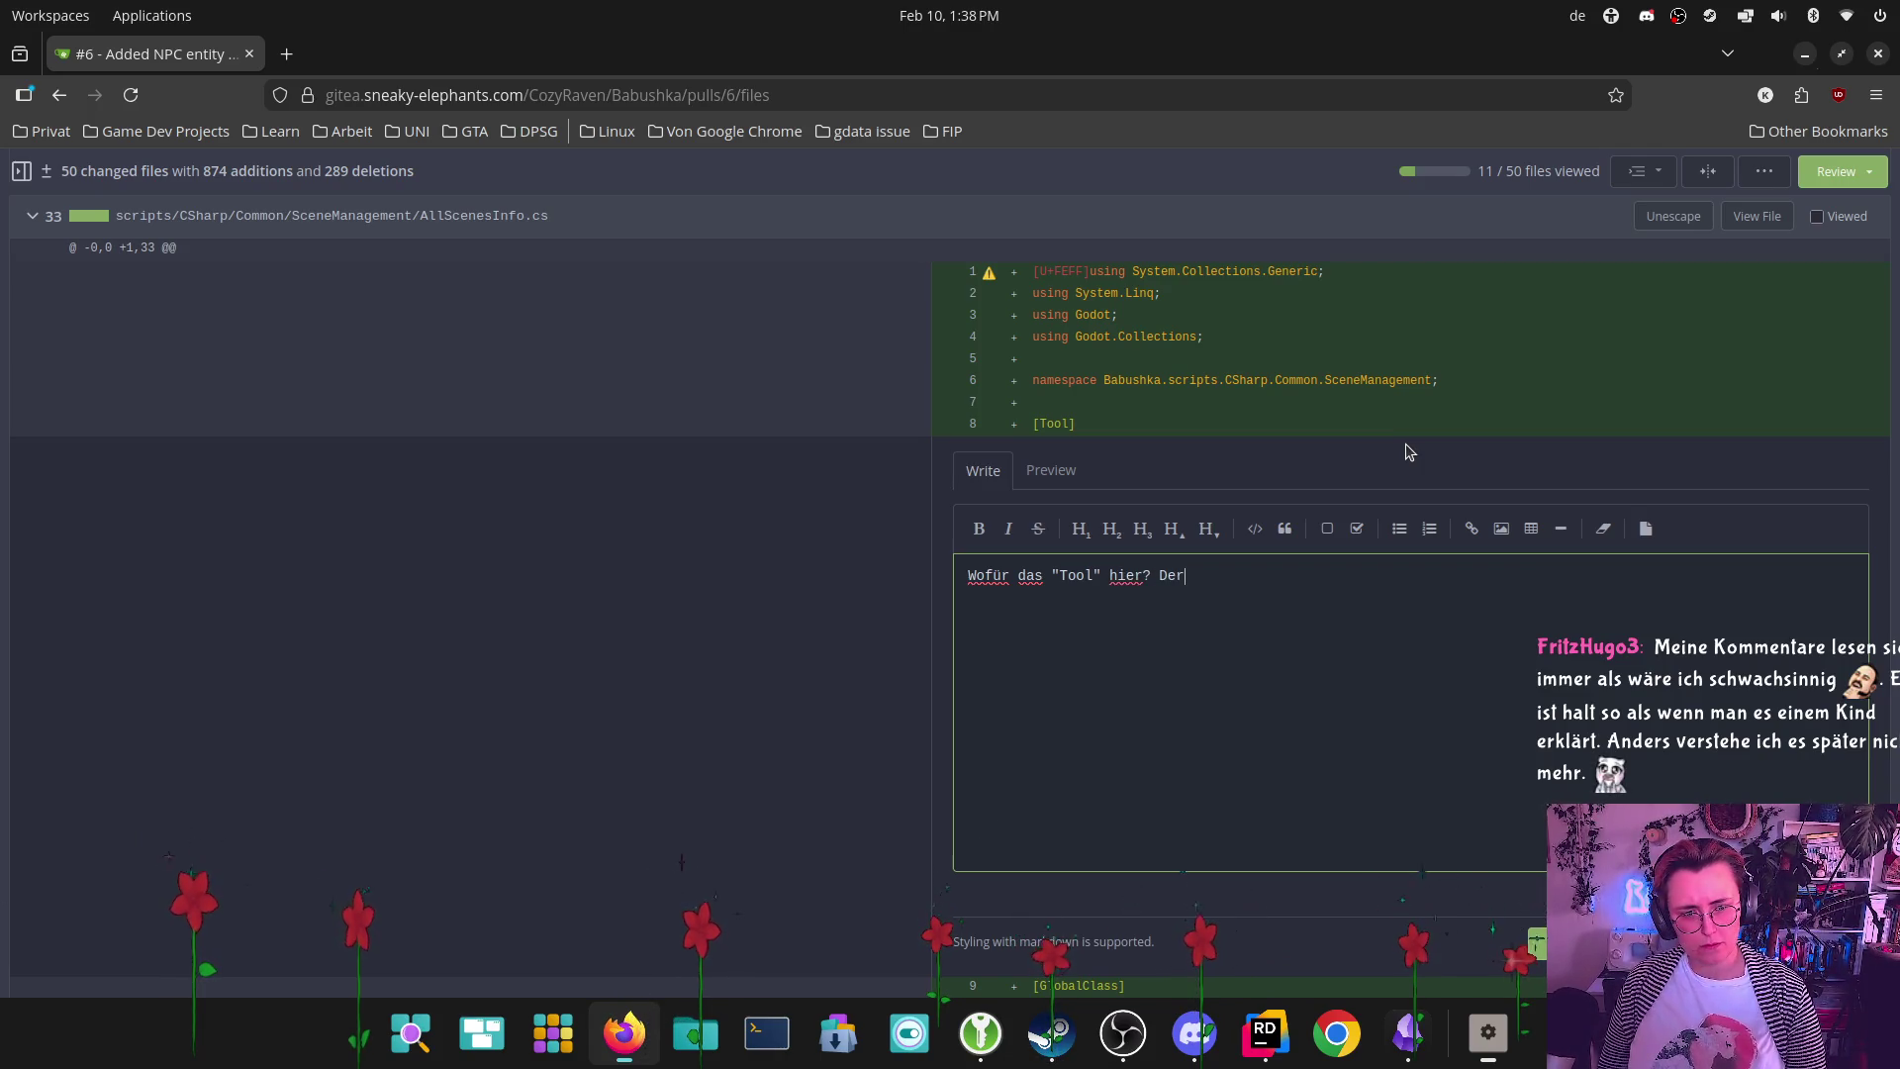
key(BackSpace)
key(BackSpace)
text(De)
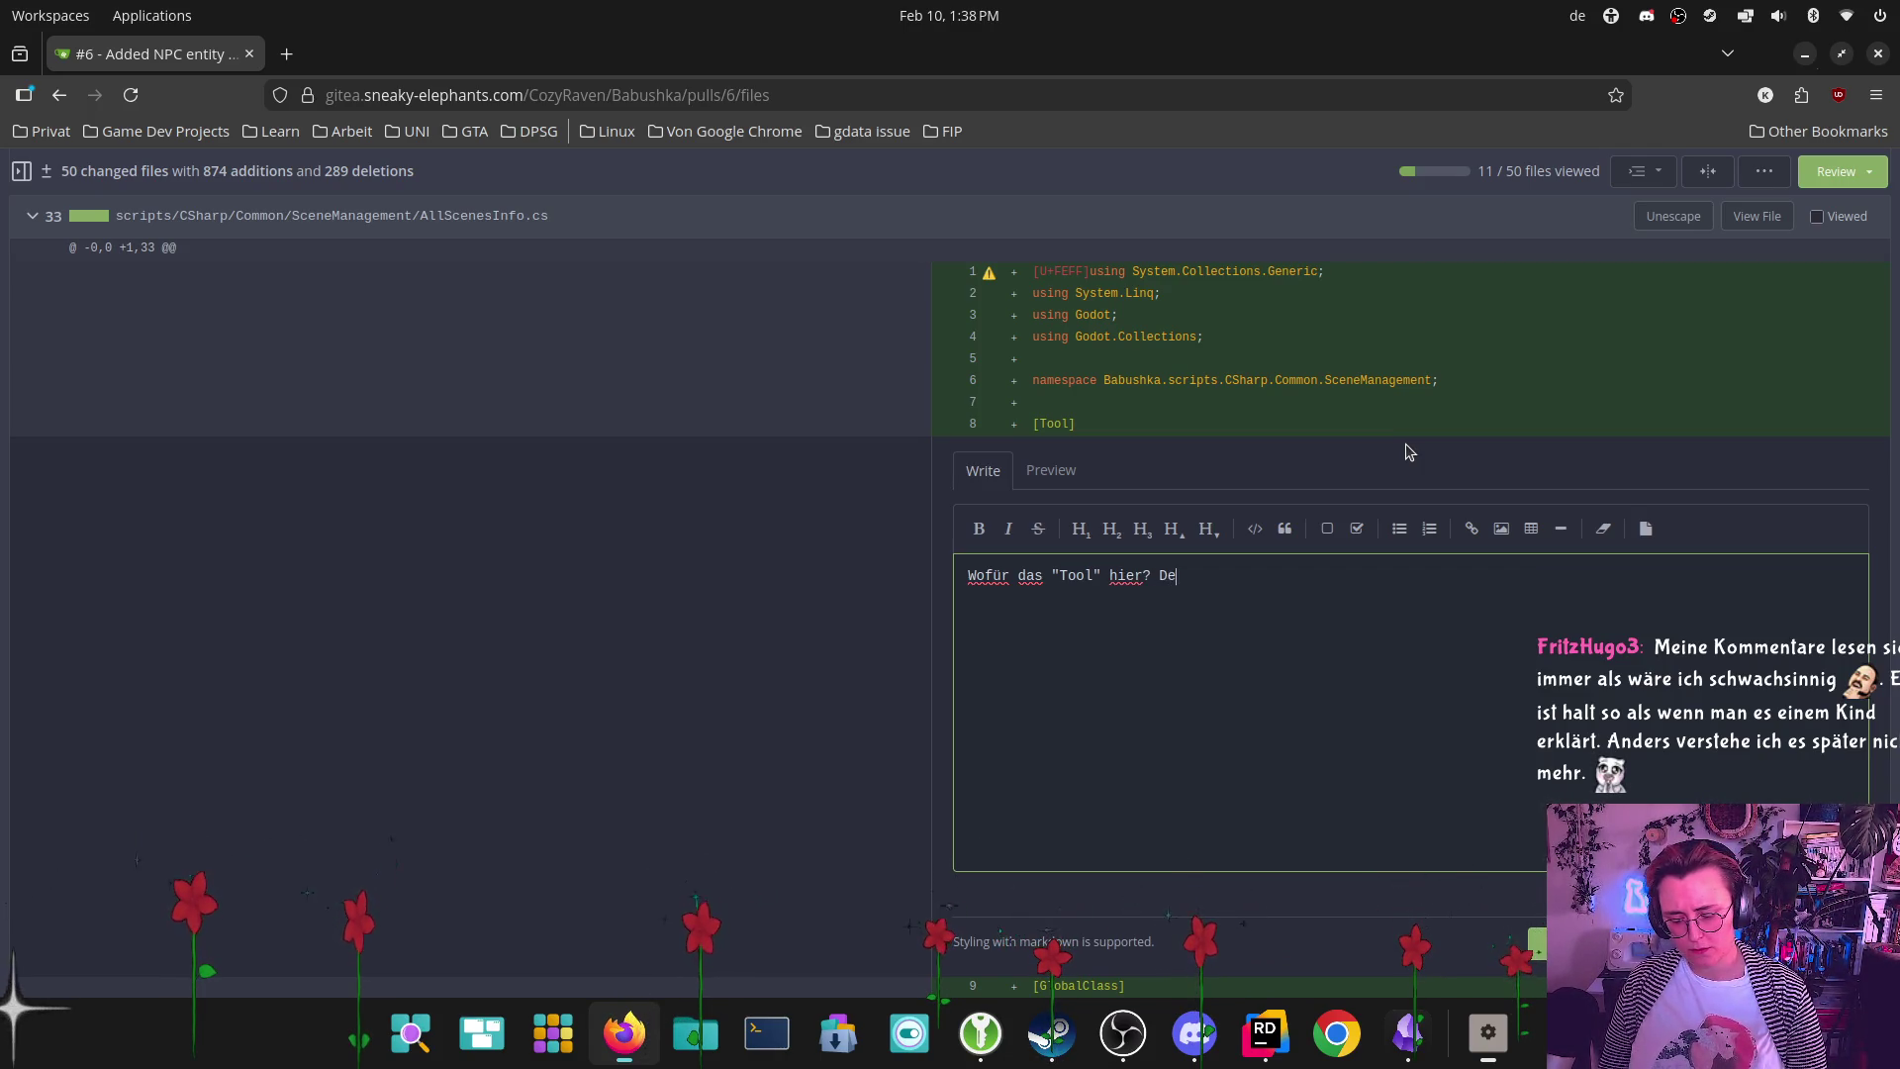
text(r Compiler s)
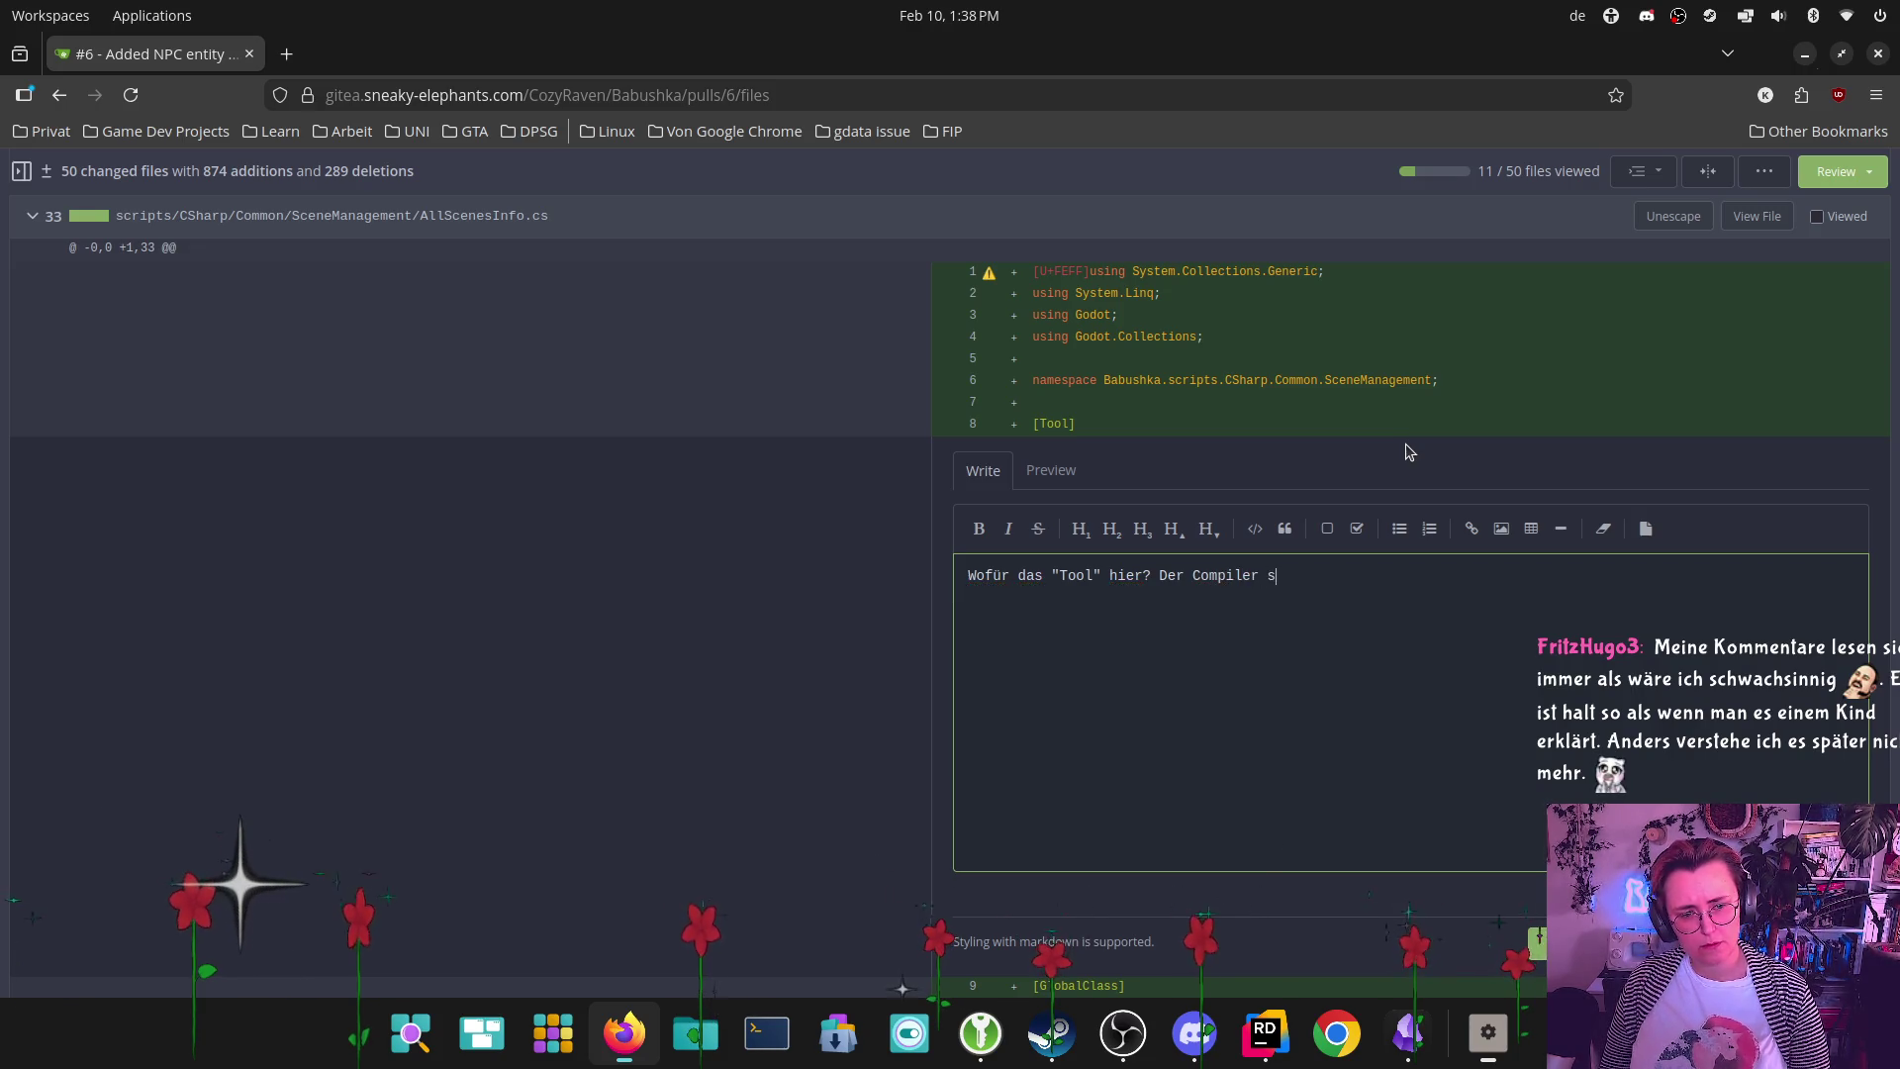
text(cheints nicht zu )
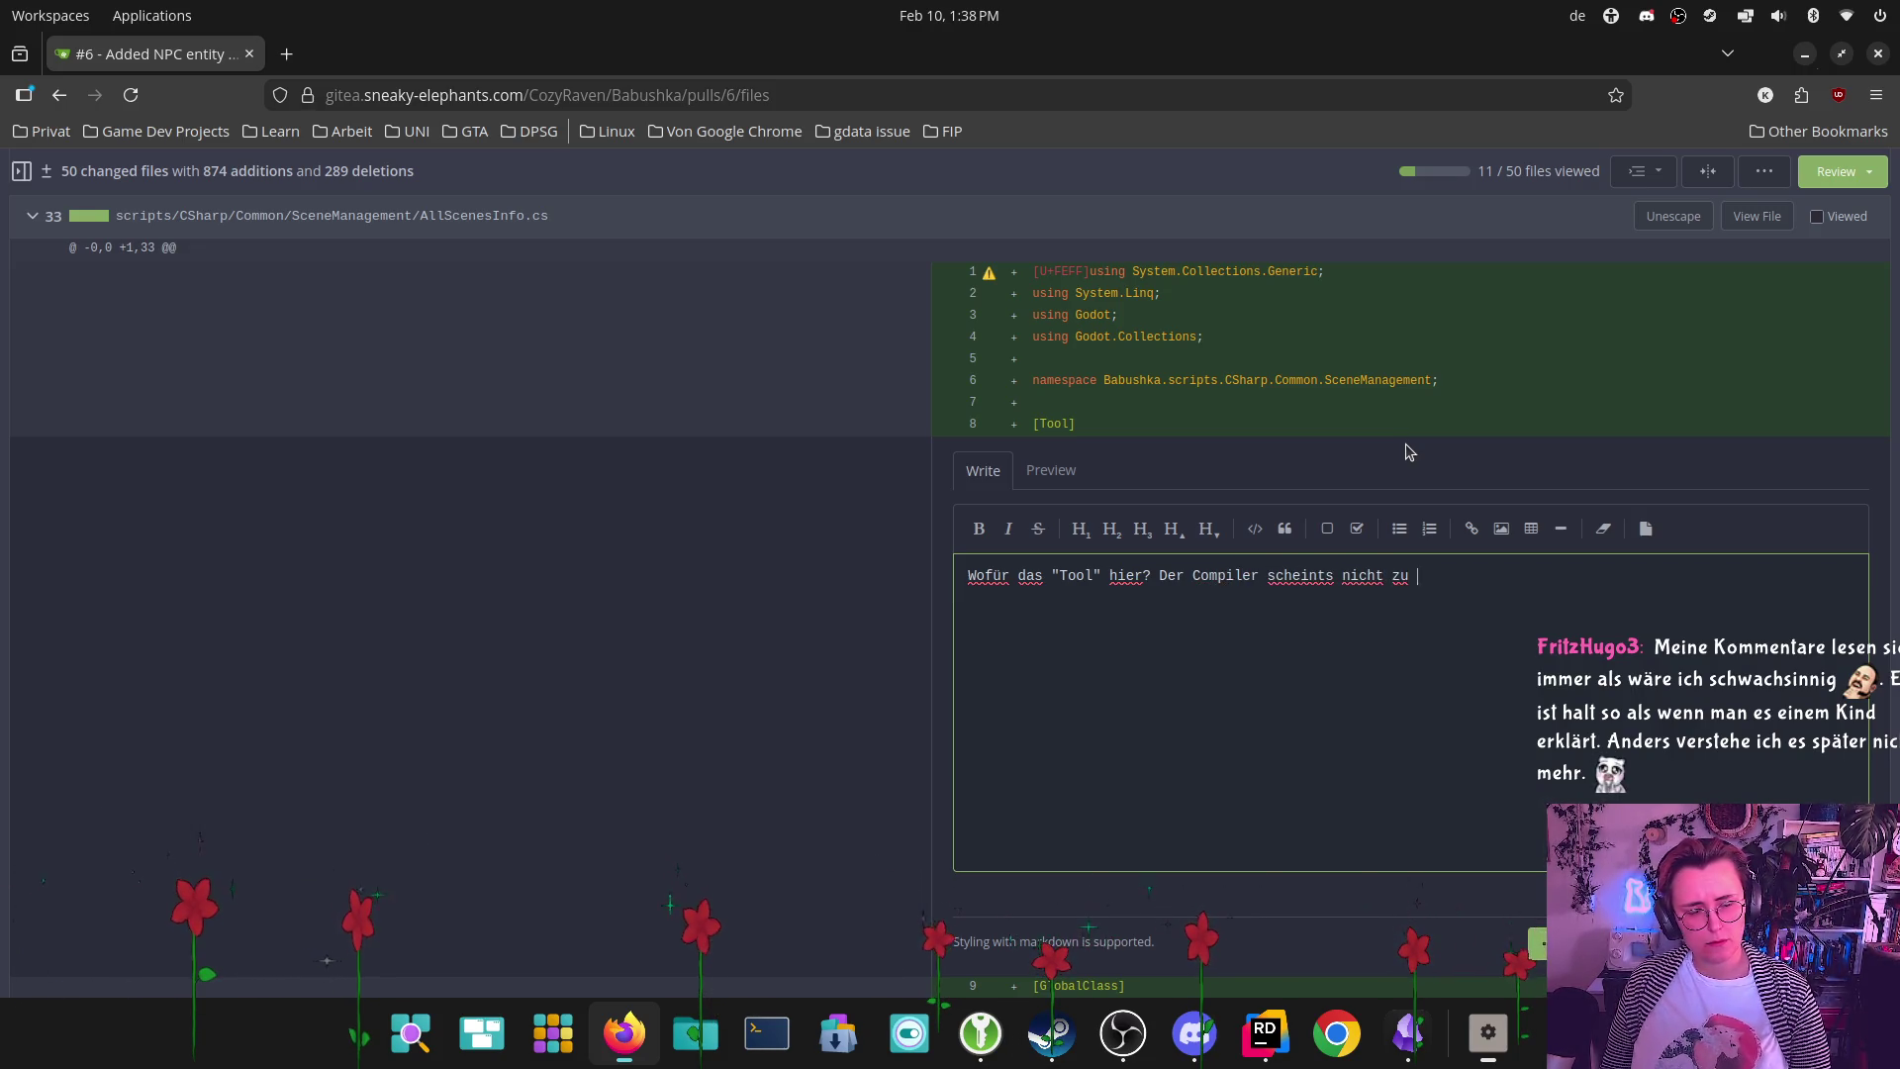
text(brauchen...)
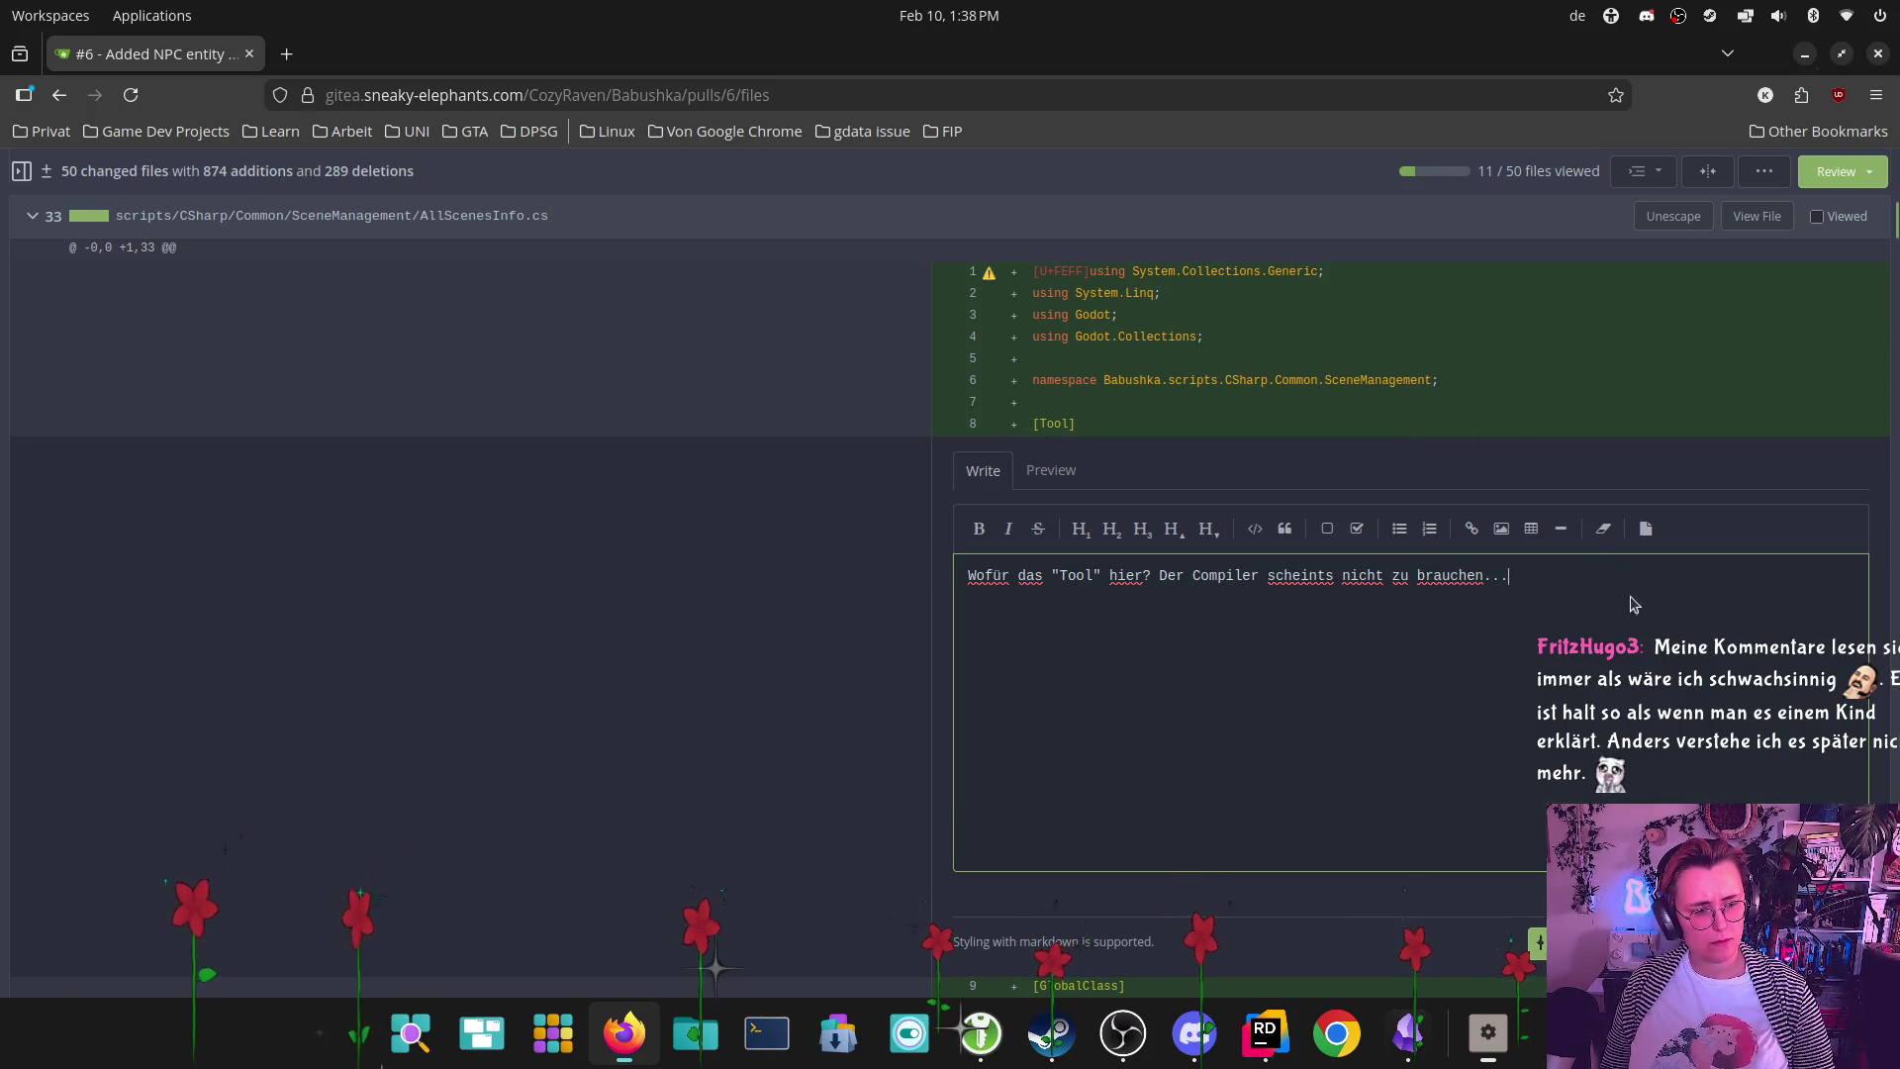
key(ctrl+Return)
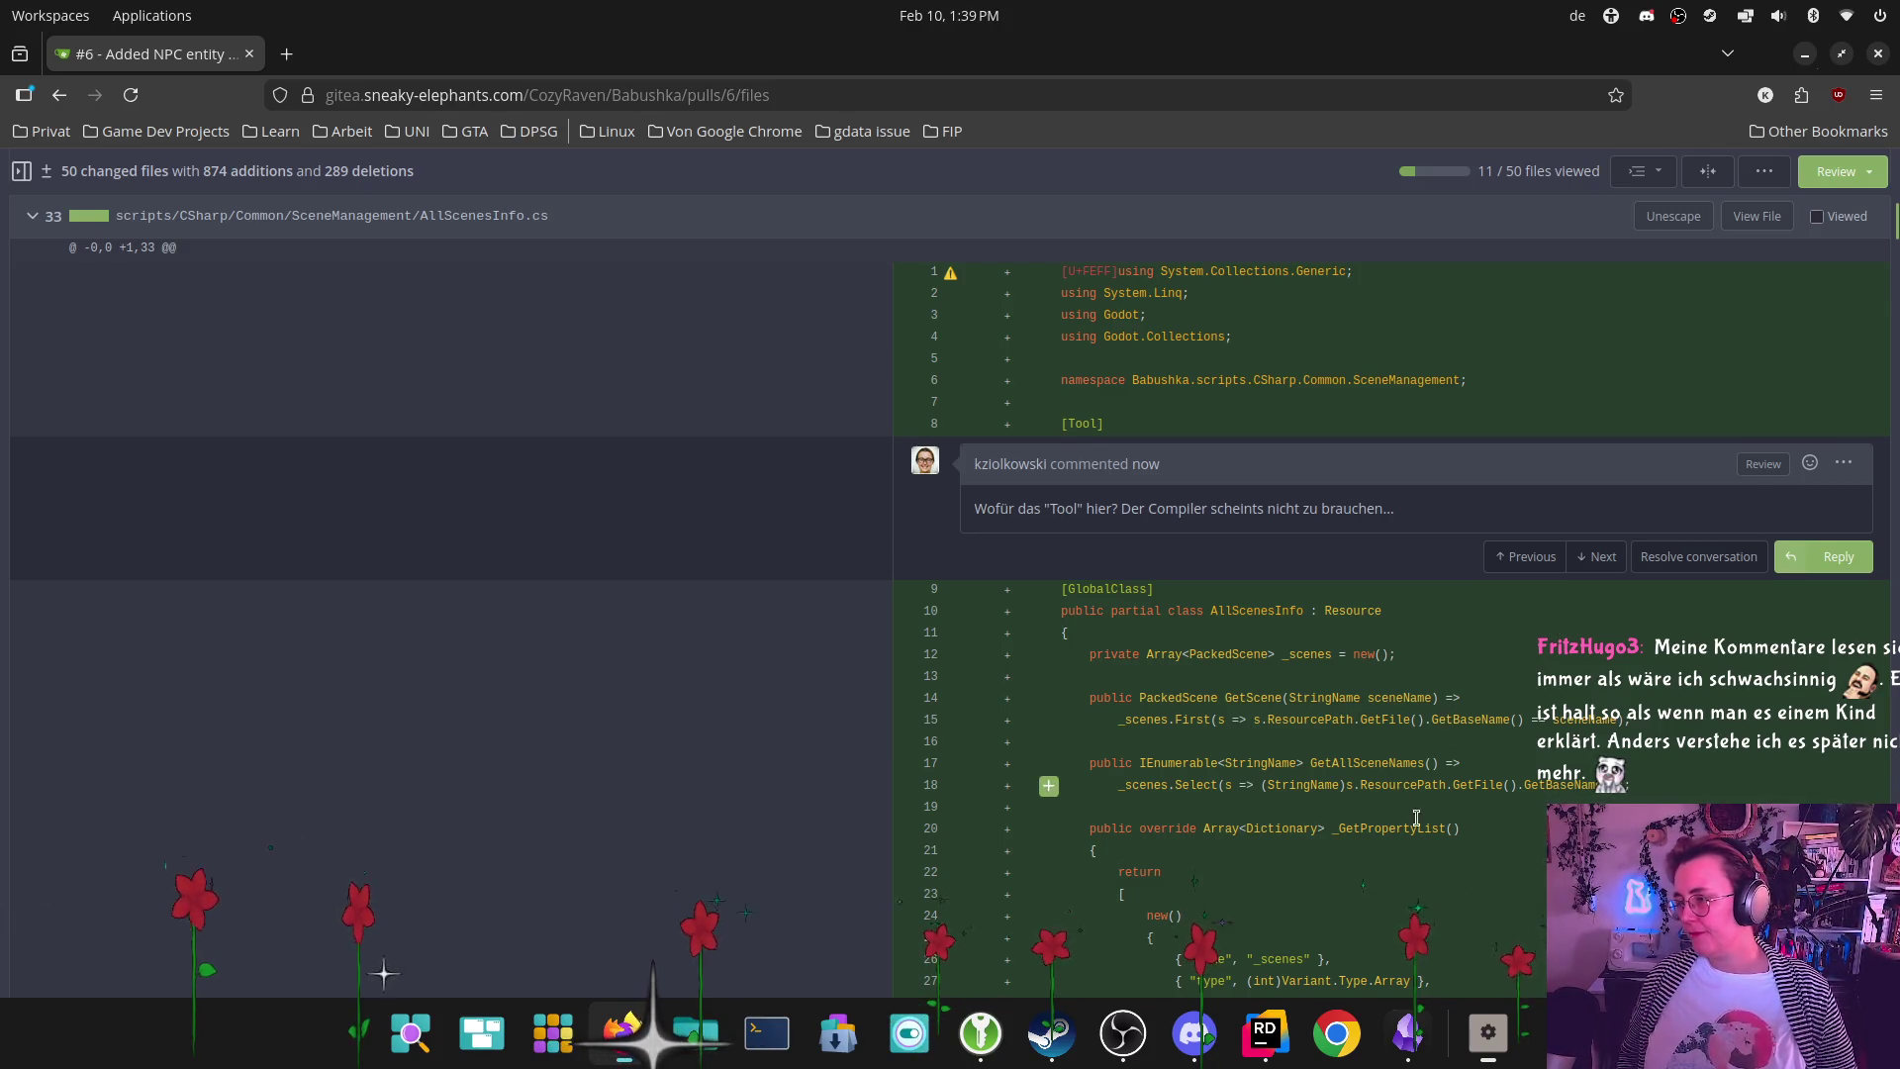
scroll(1522, 751, down, 3)
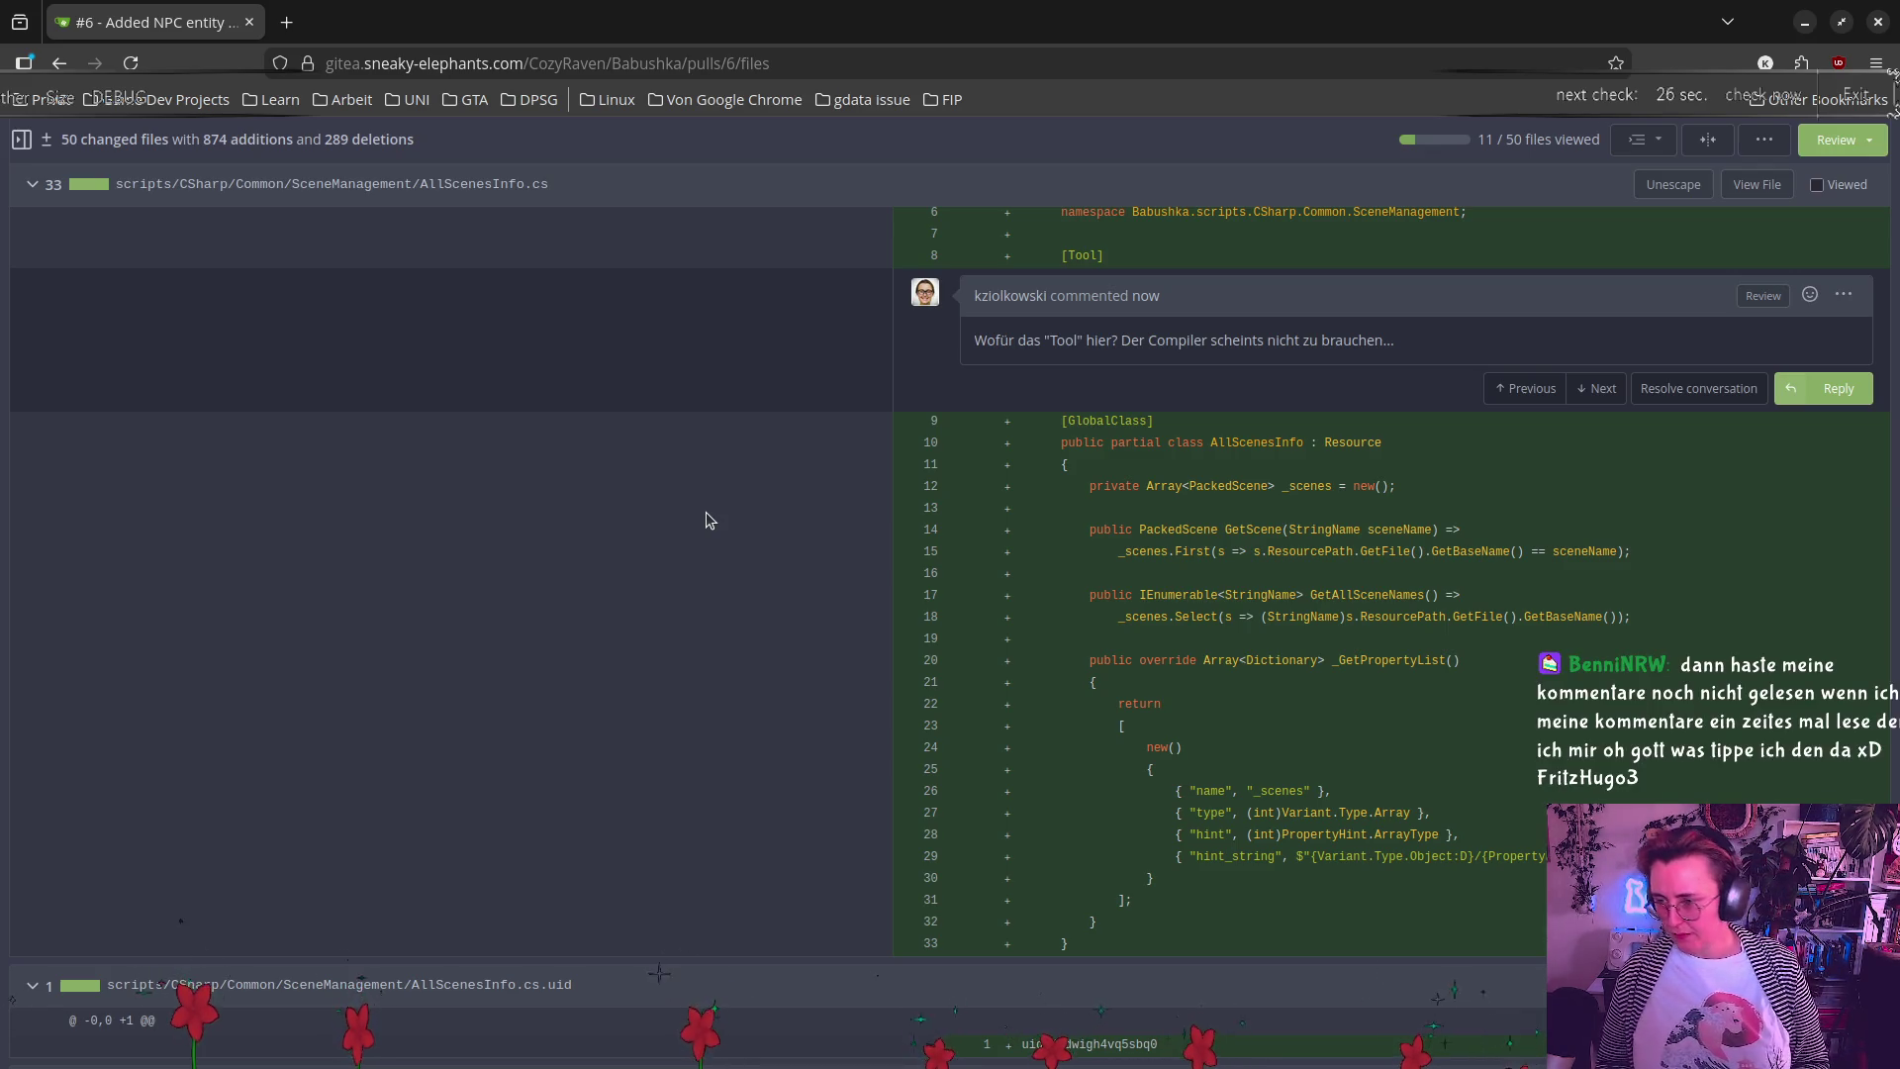
Launch COSMIC Terminal from the launcher search
key(super)
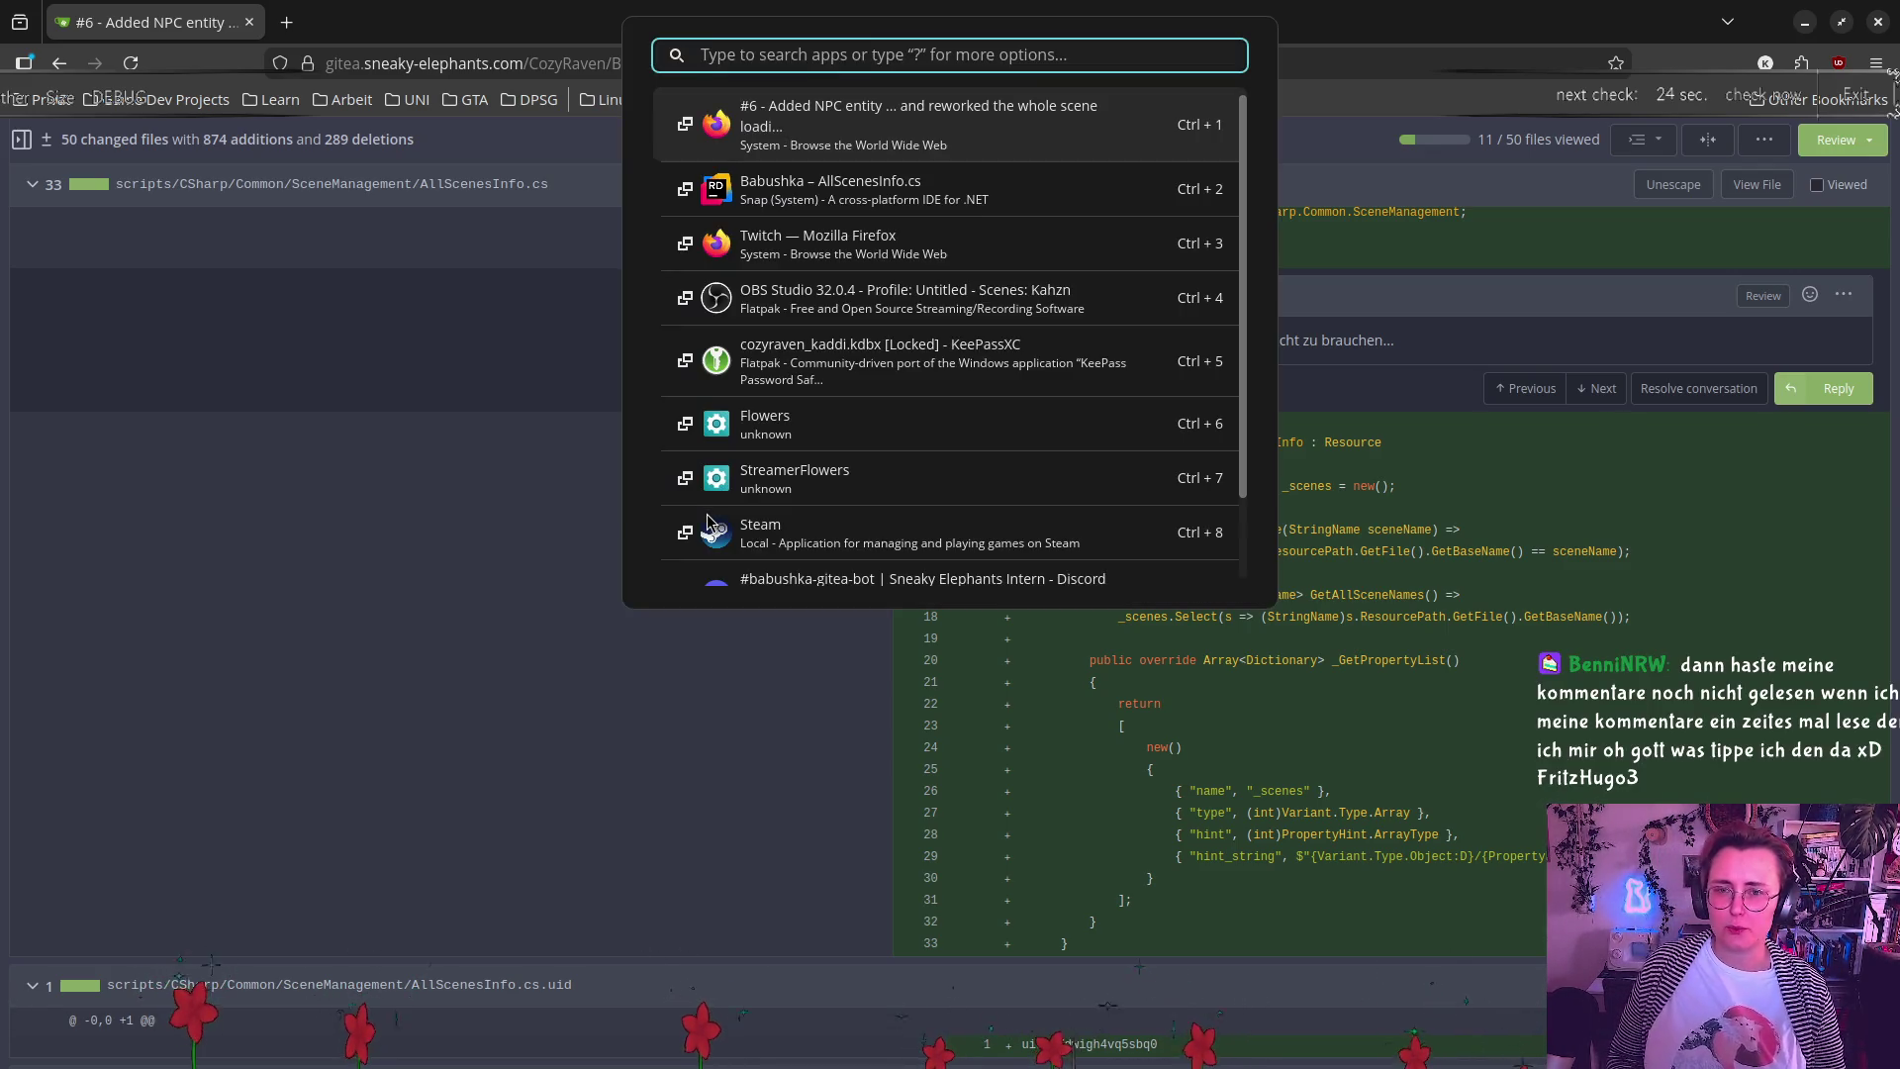
text(terminal)
key(Return)
text(c)
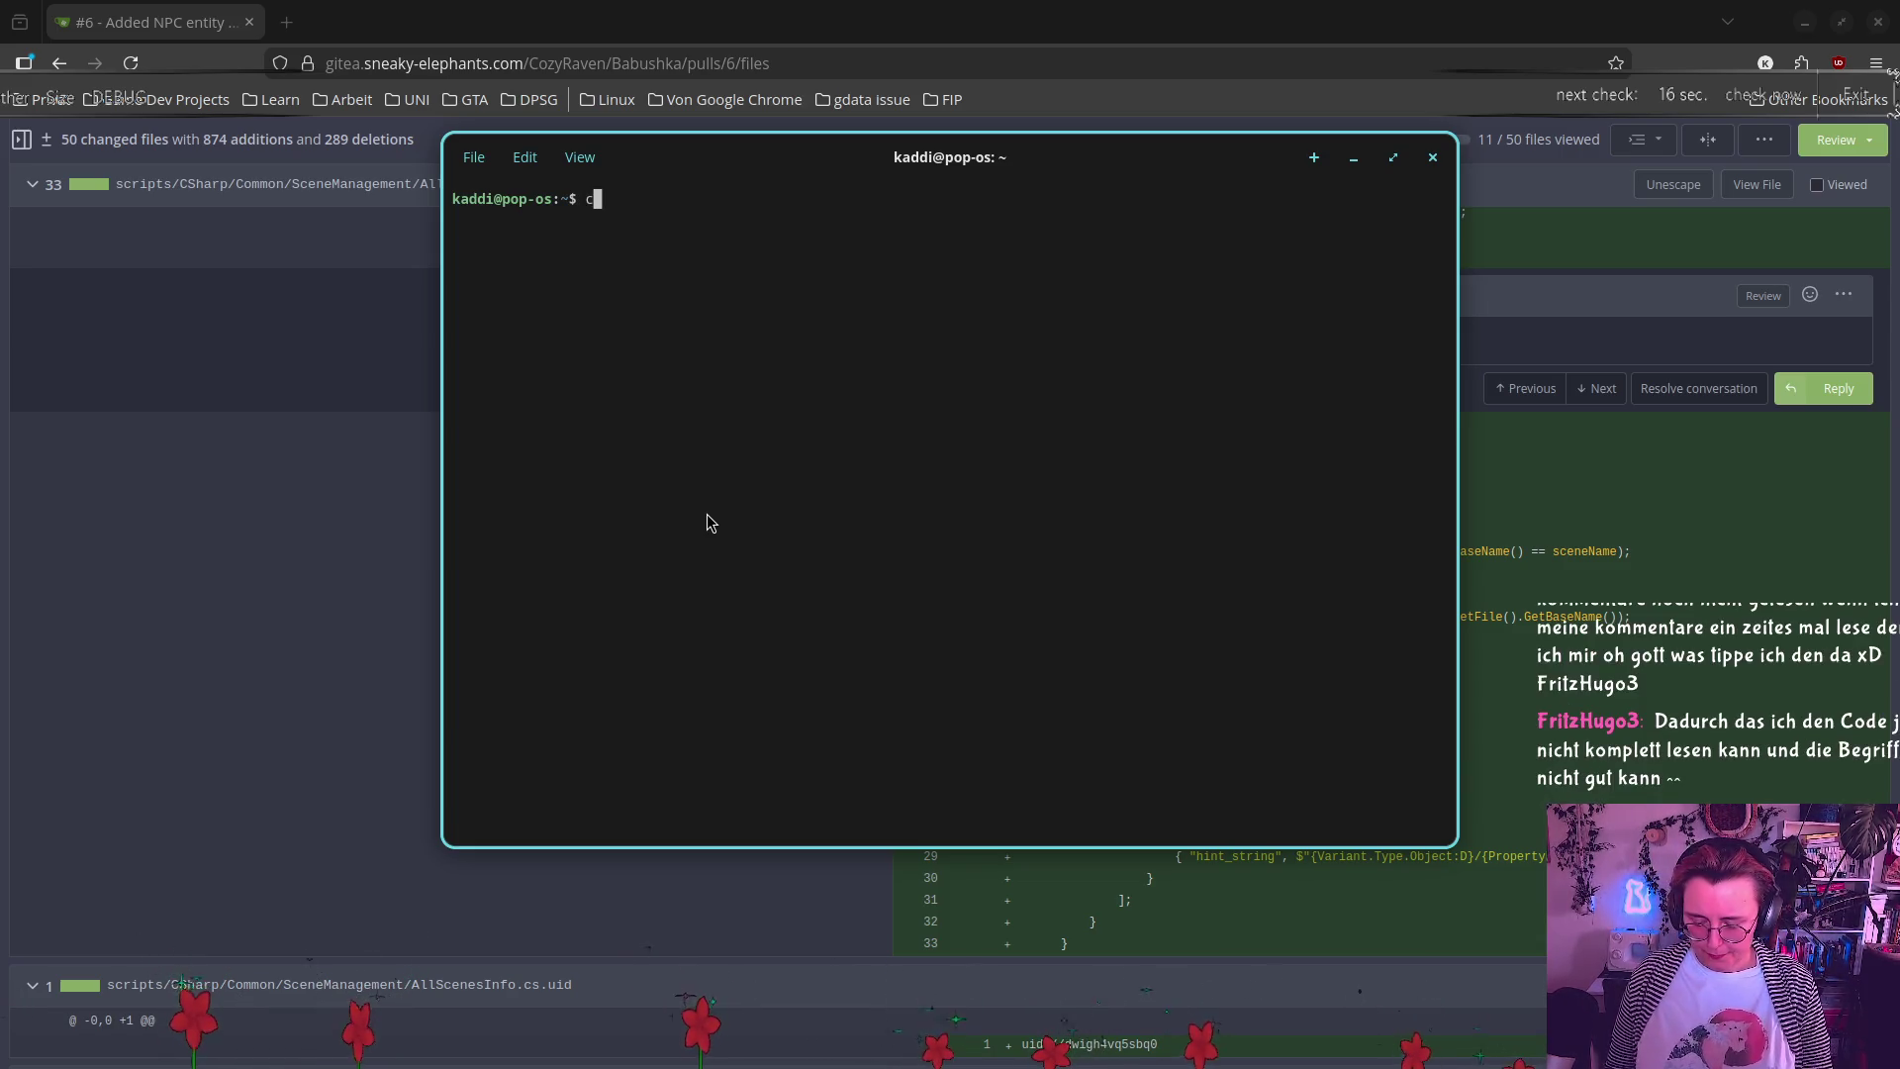
Relaunch the panel with 'cosmic-panel & disown', then close the terminal
text(osi)
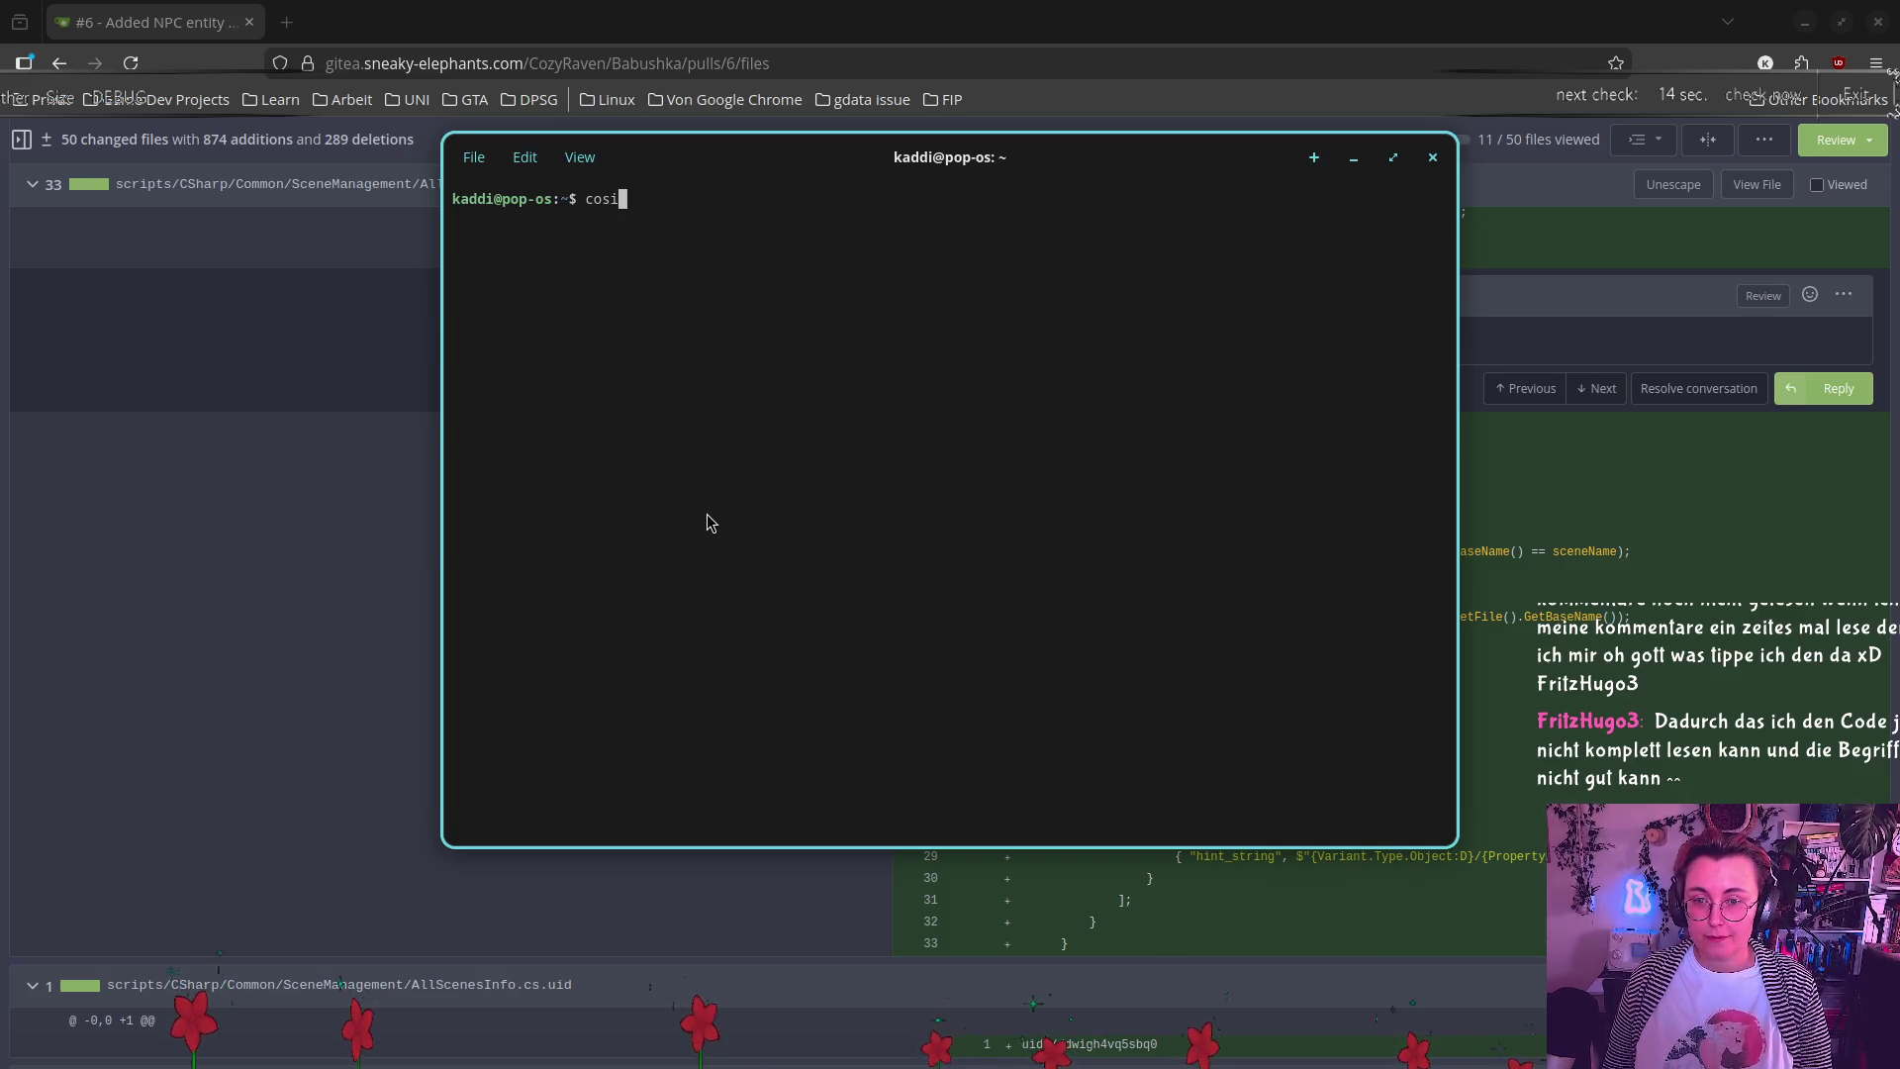
key(BackSpace)
text(mis-)
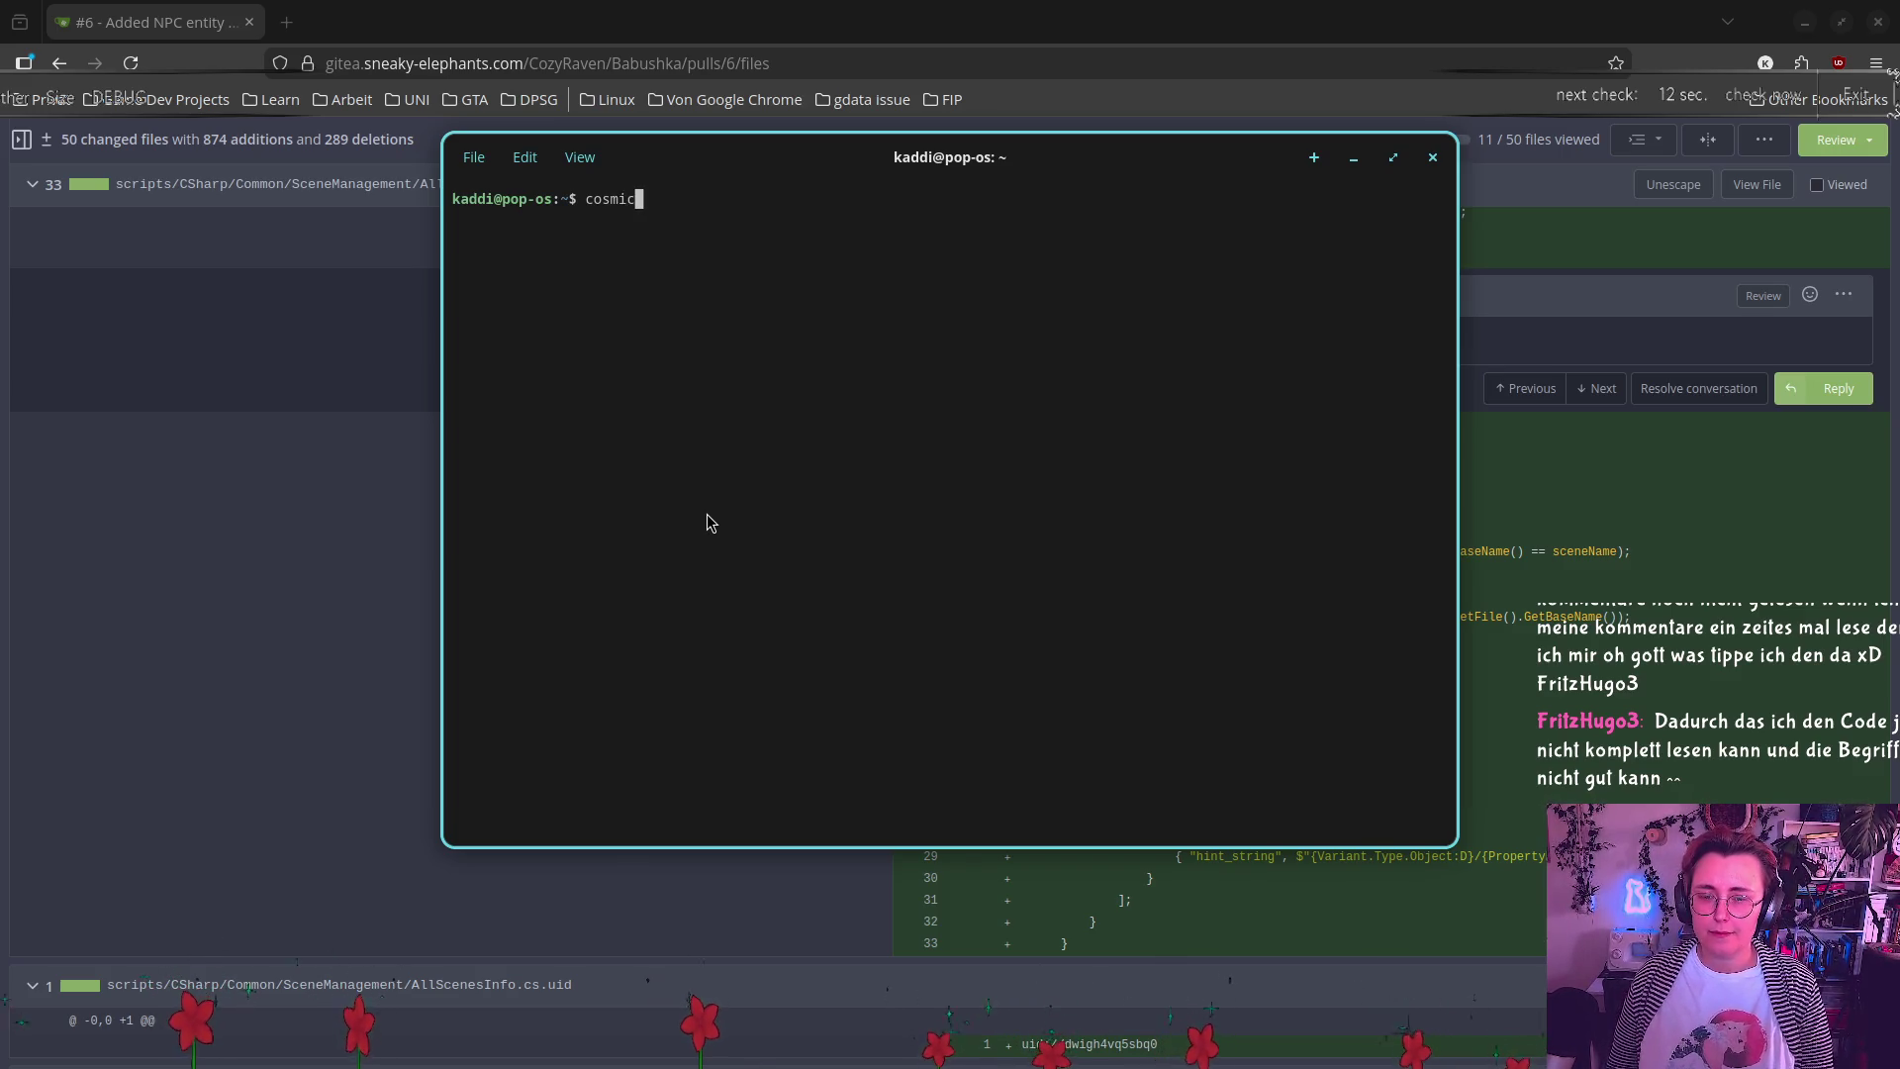
text(-panel )
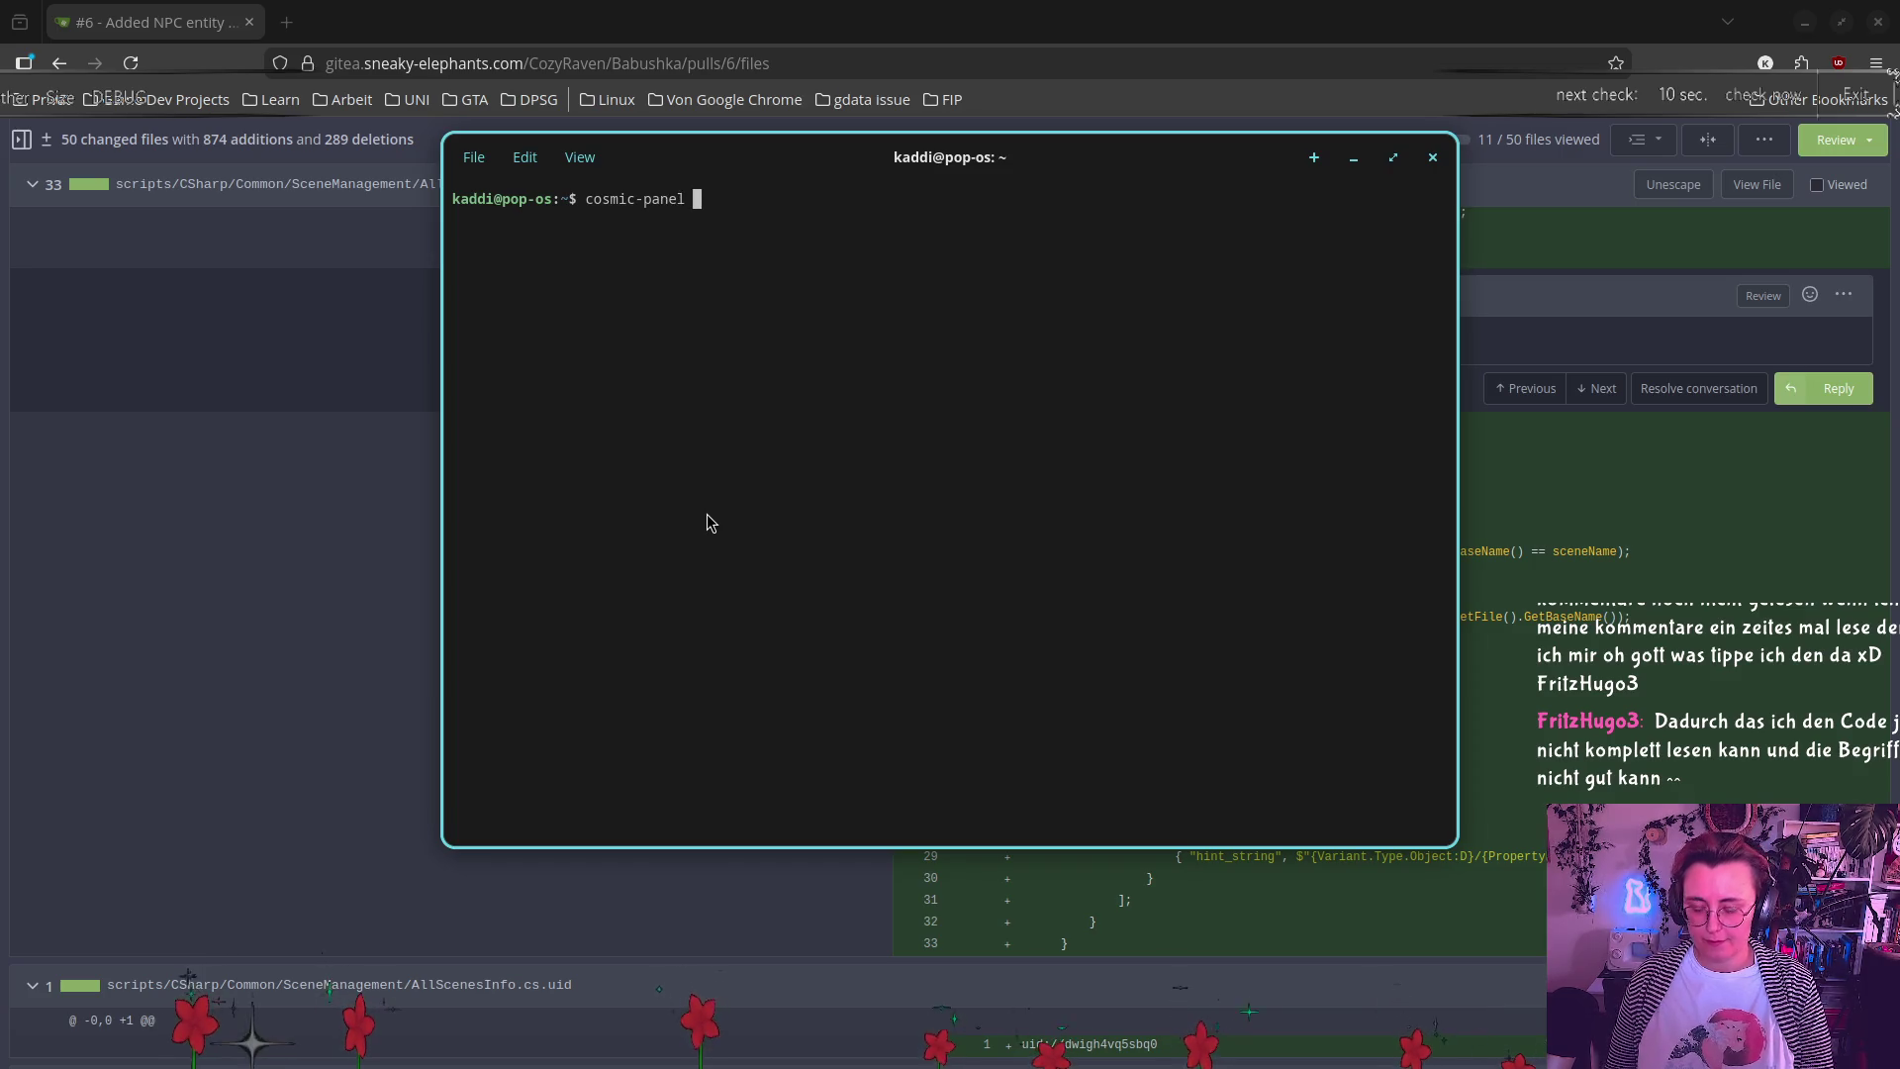
text(& disown)
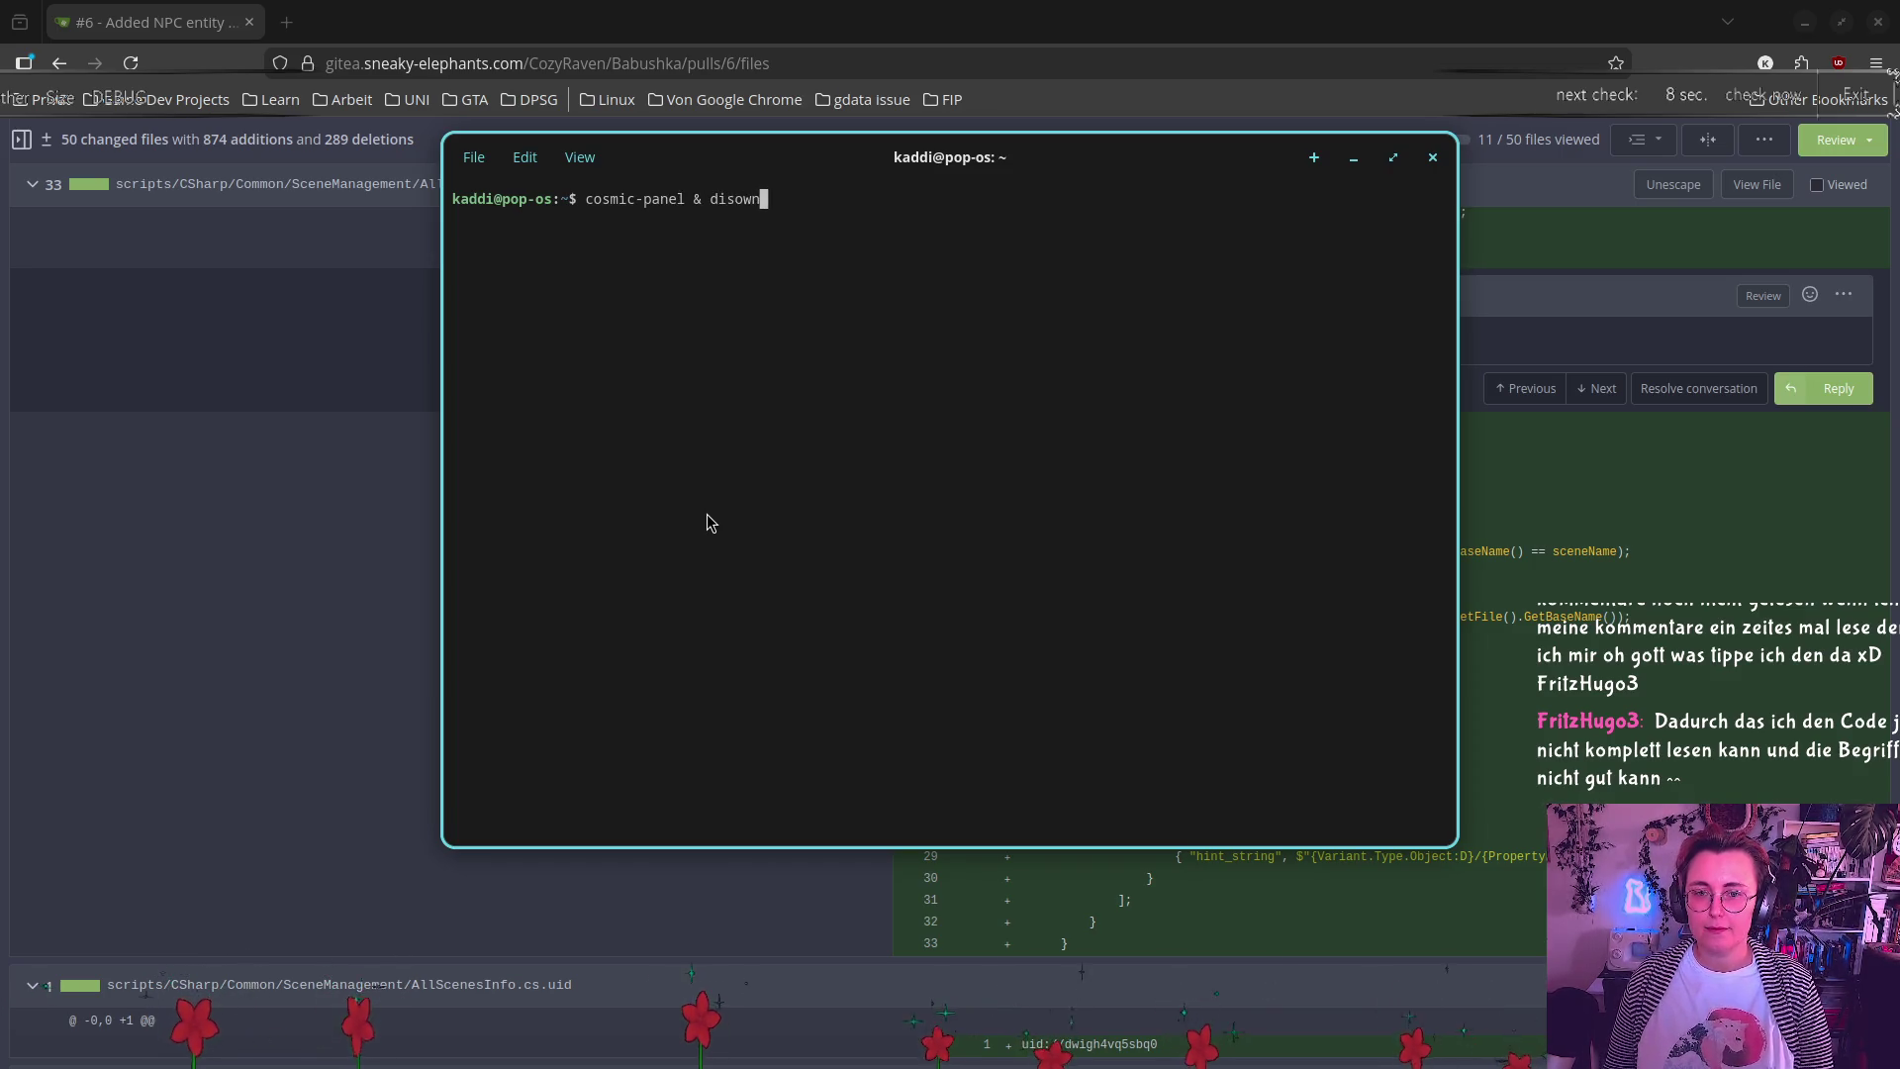
key(Return)
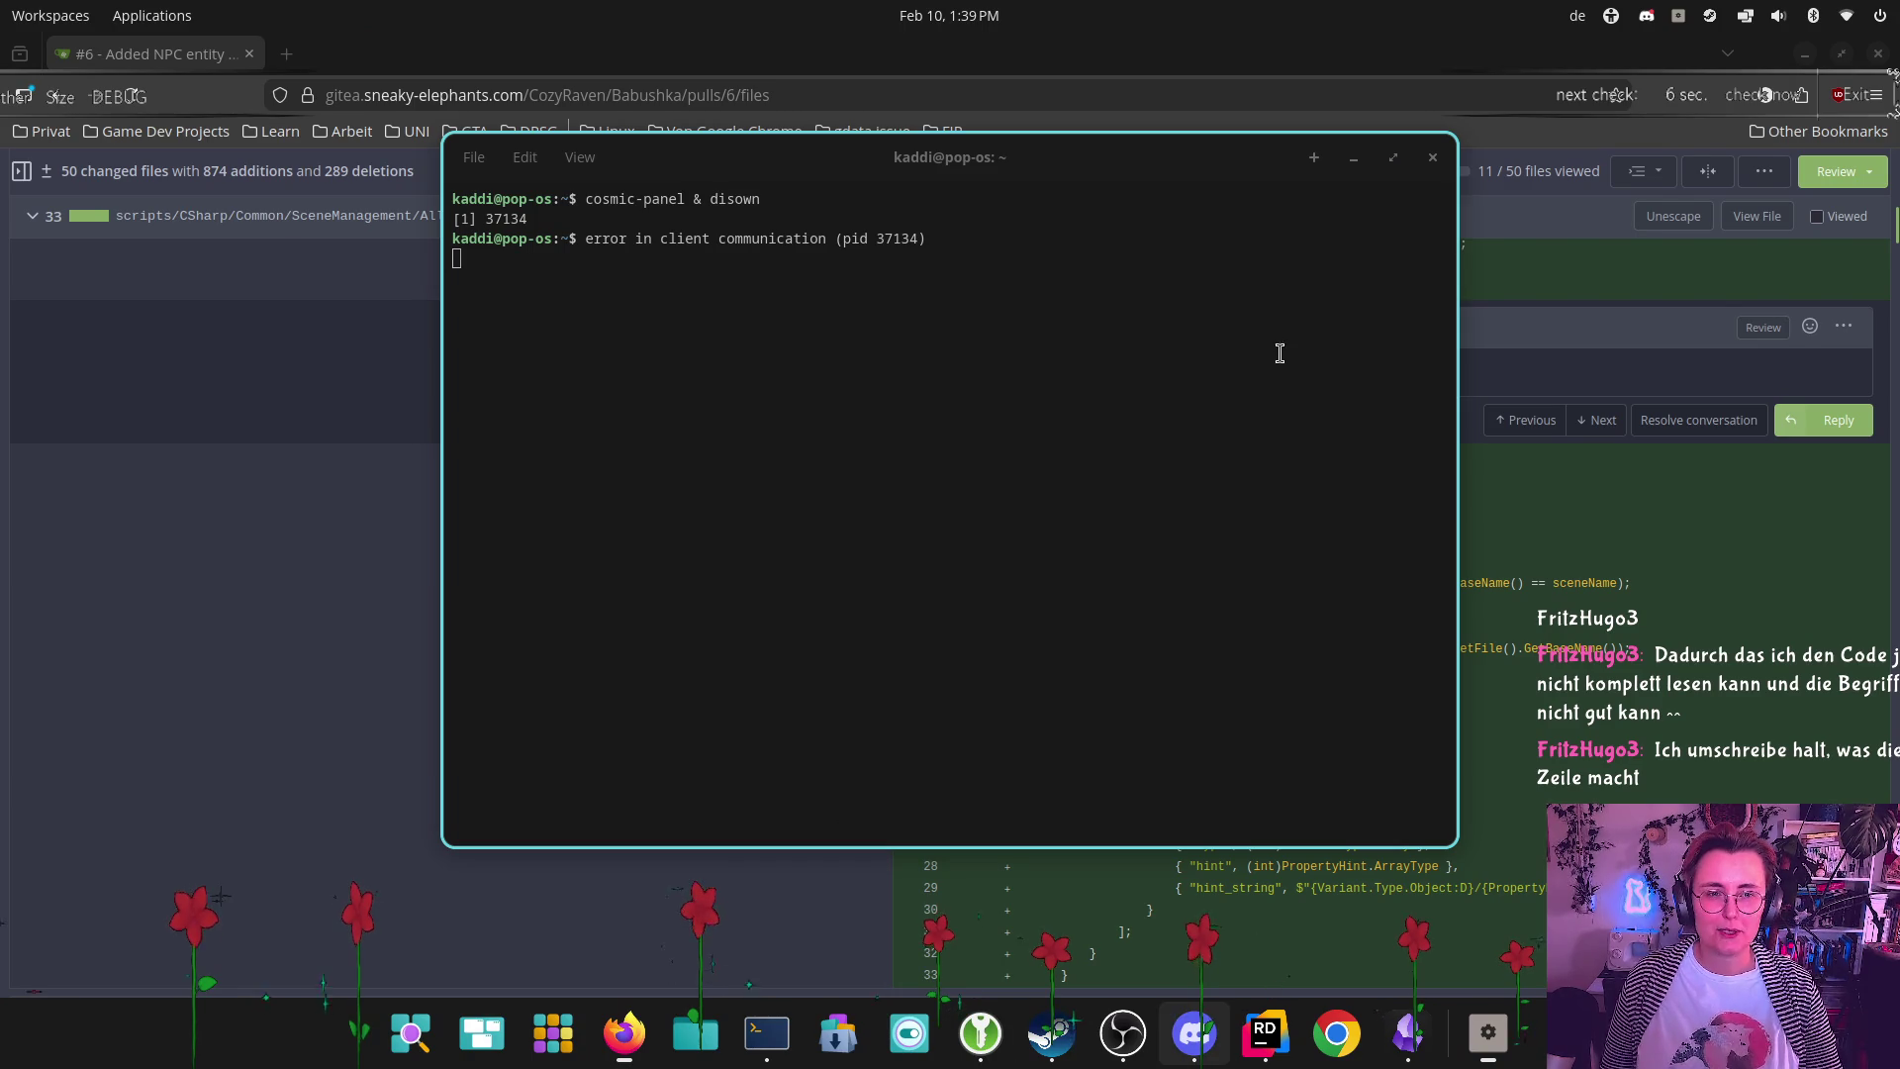
click(1432, 157)
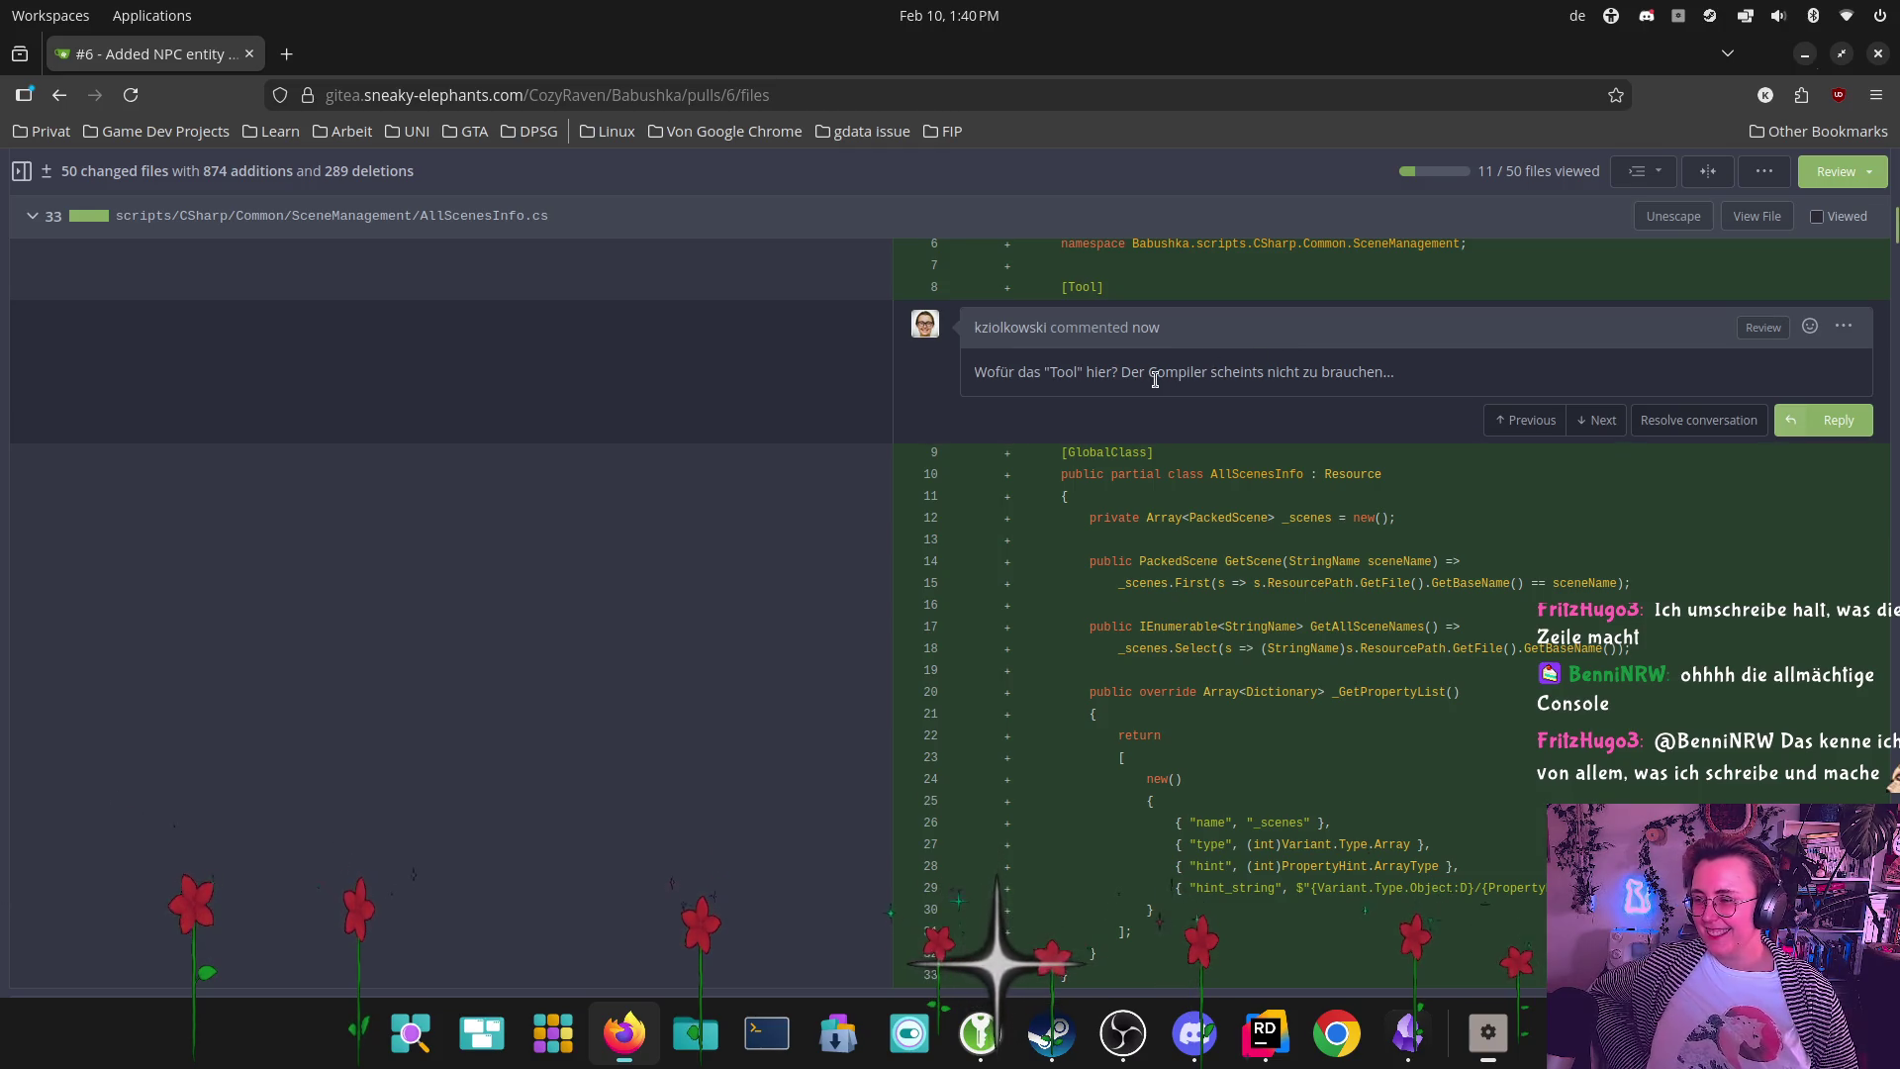
Delete the [Tool] review comment on AllScenesInfo.cs and return to Rider
scroll(1363, 481, down, 2)
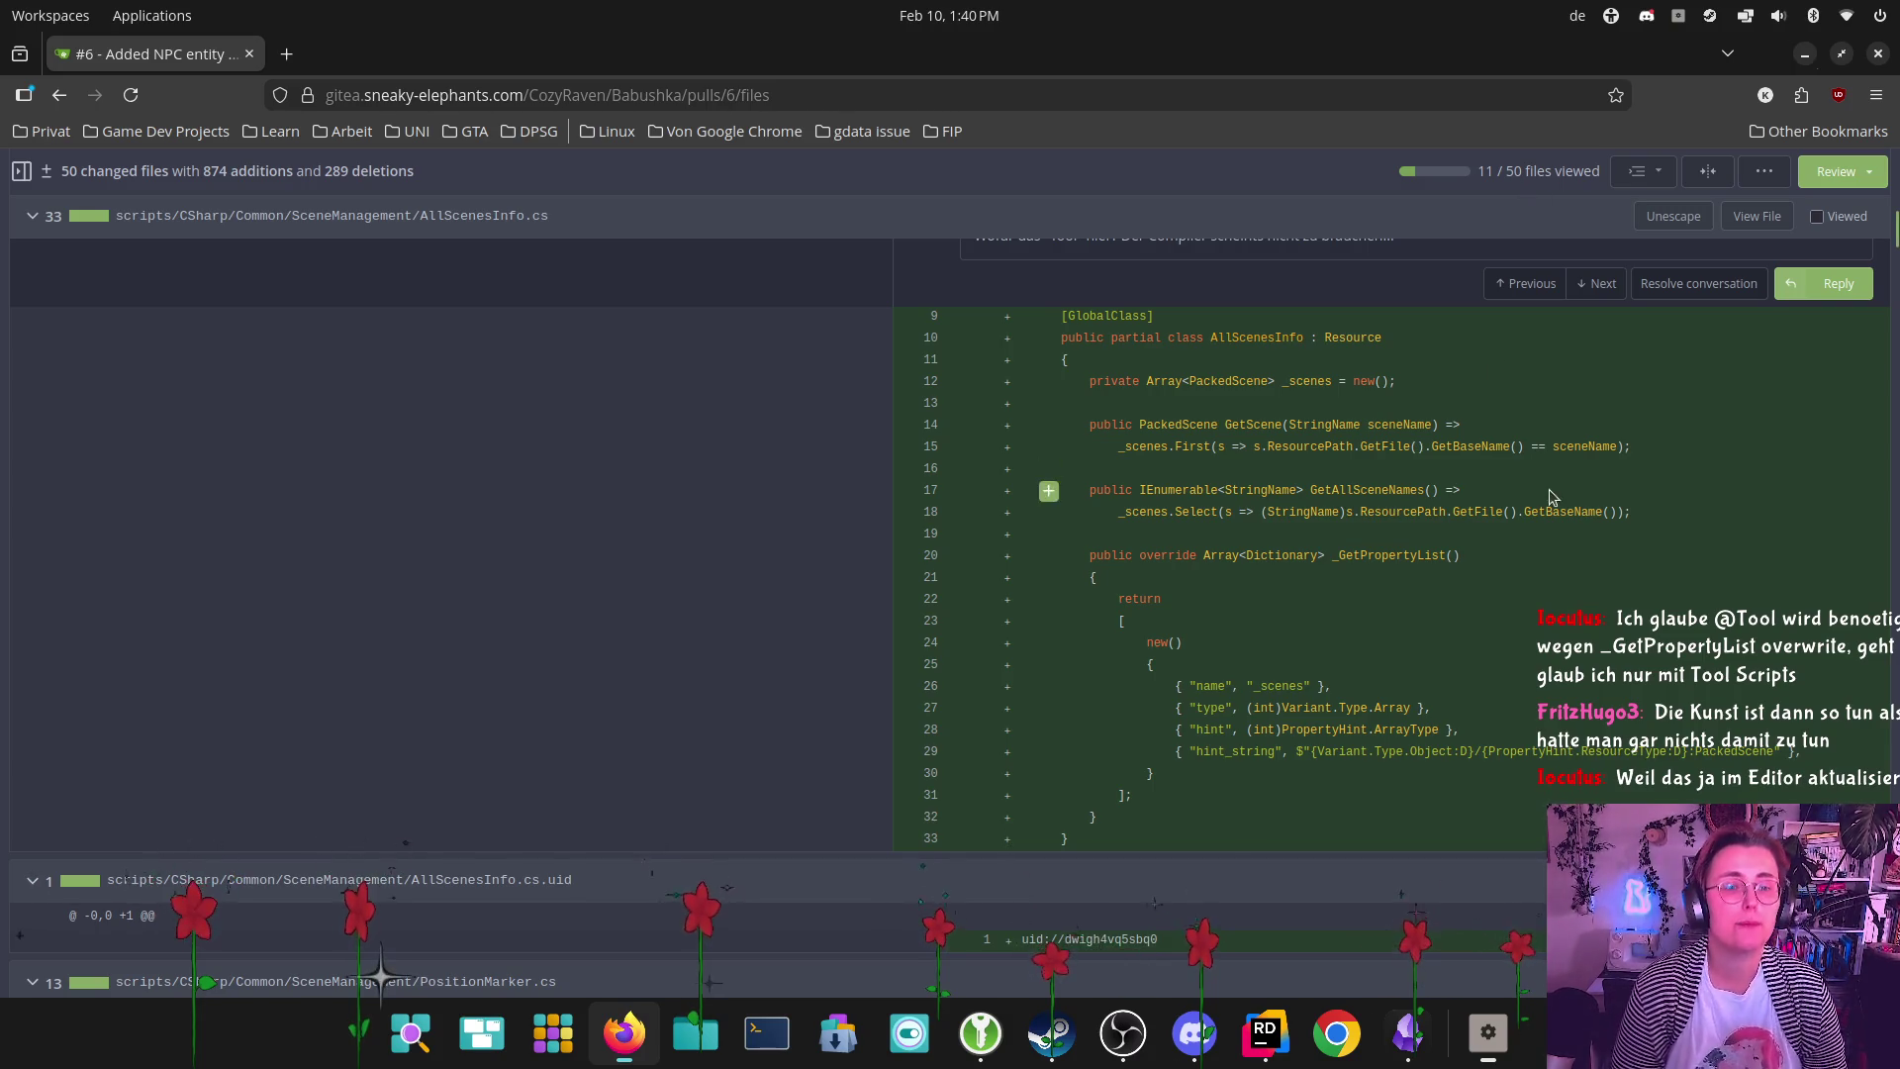
scroll(1484, 593, up, 4)
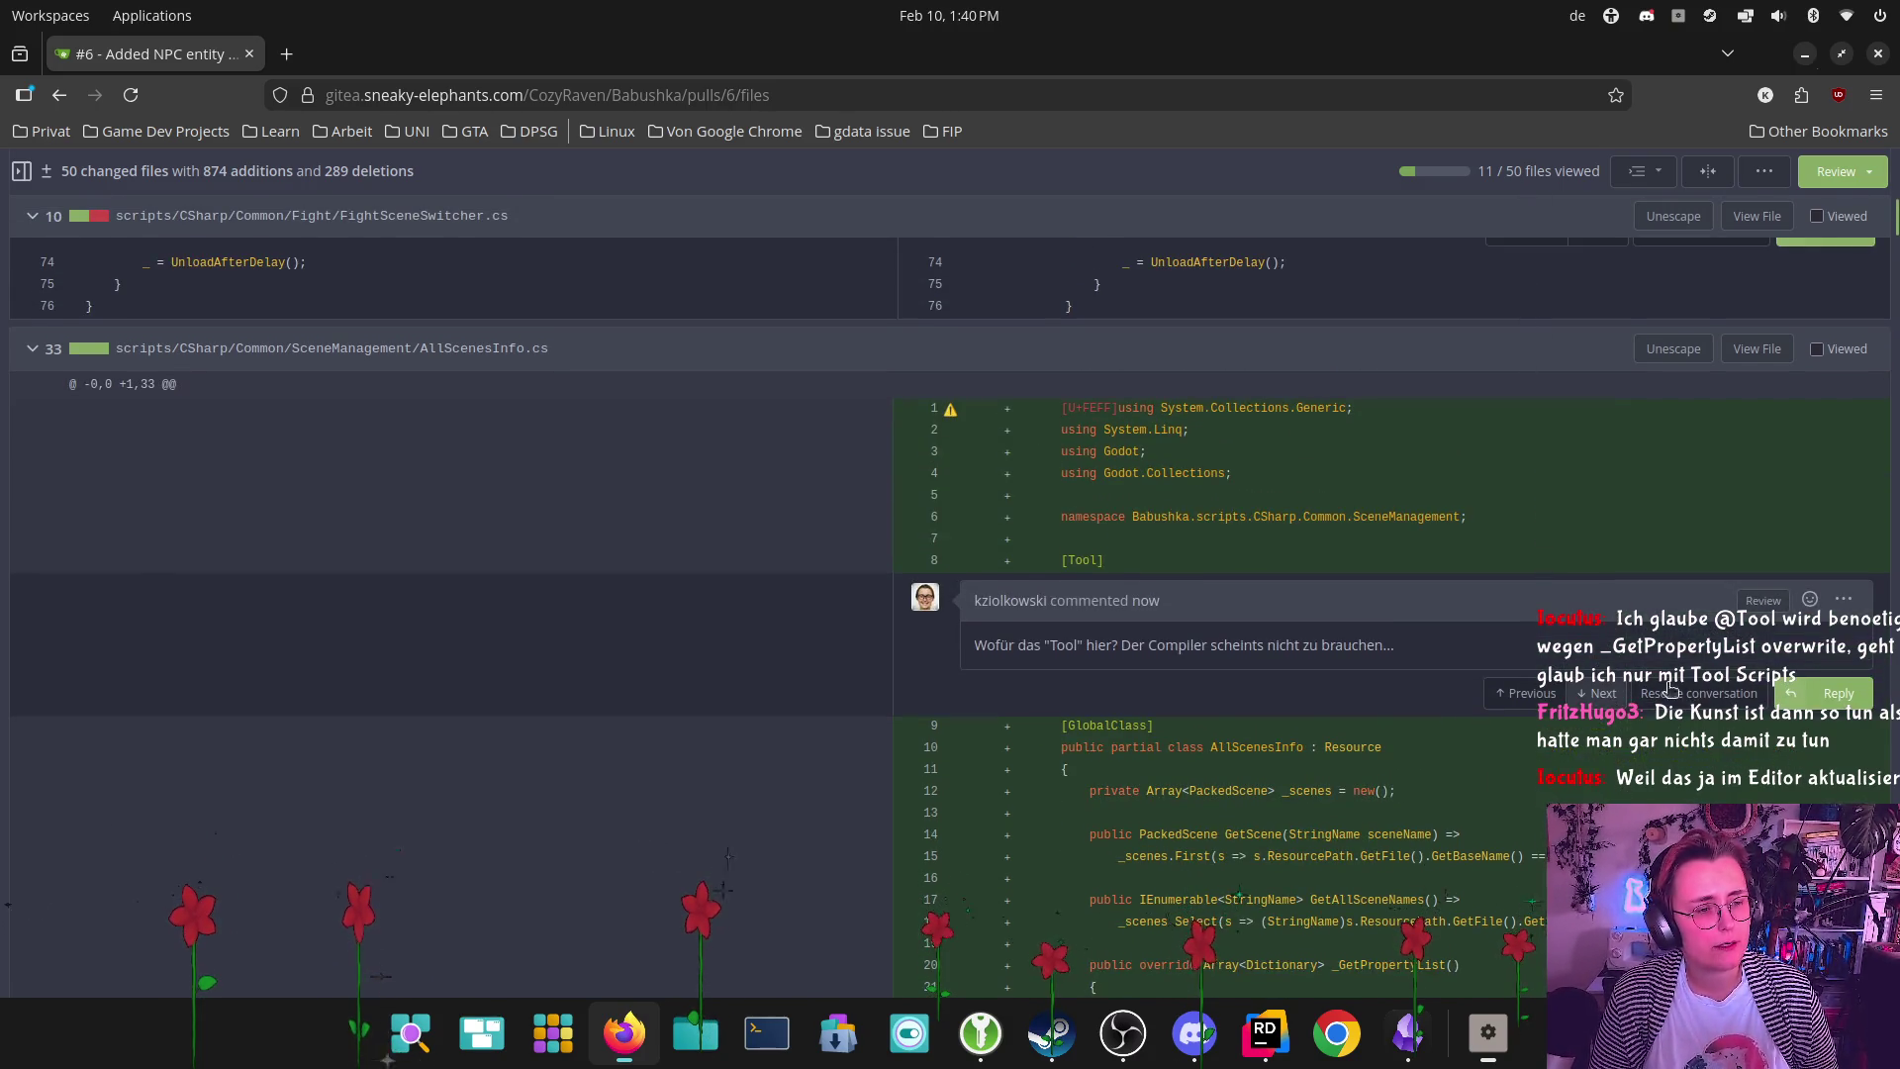
click(1844, 600)
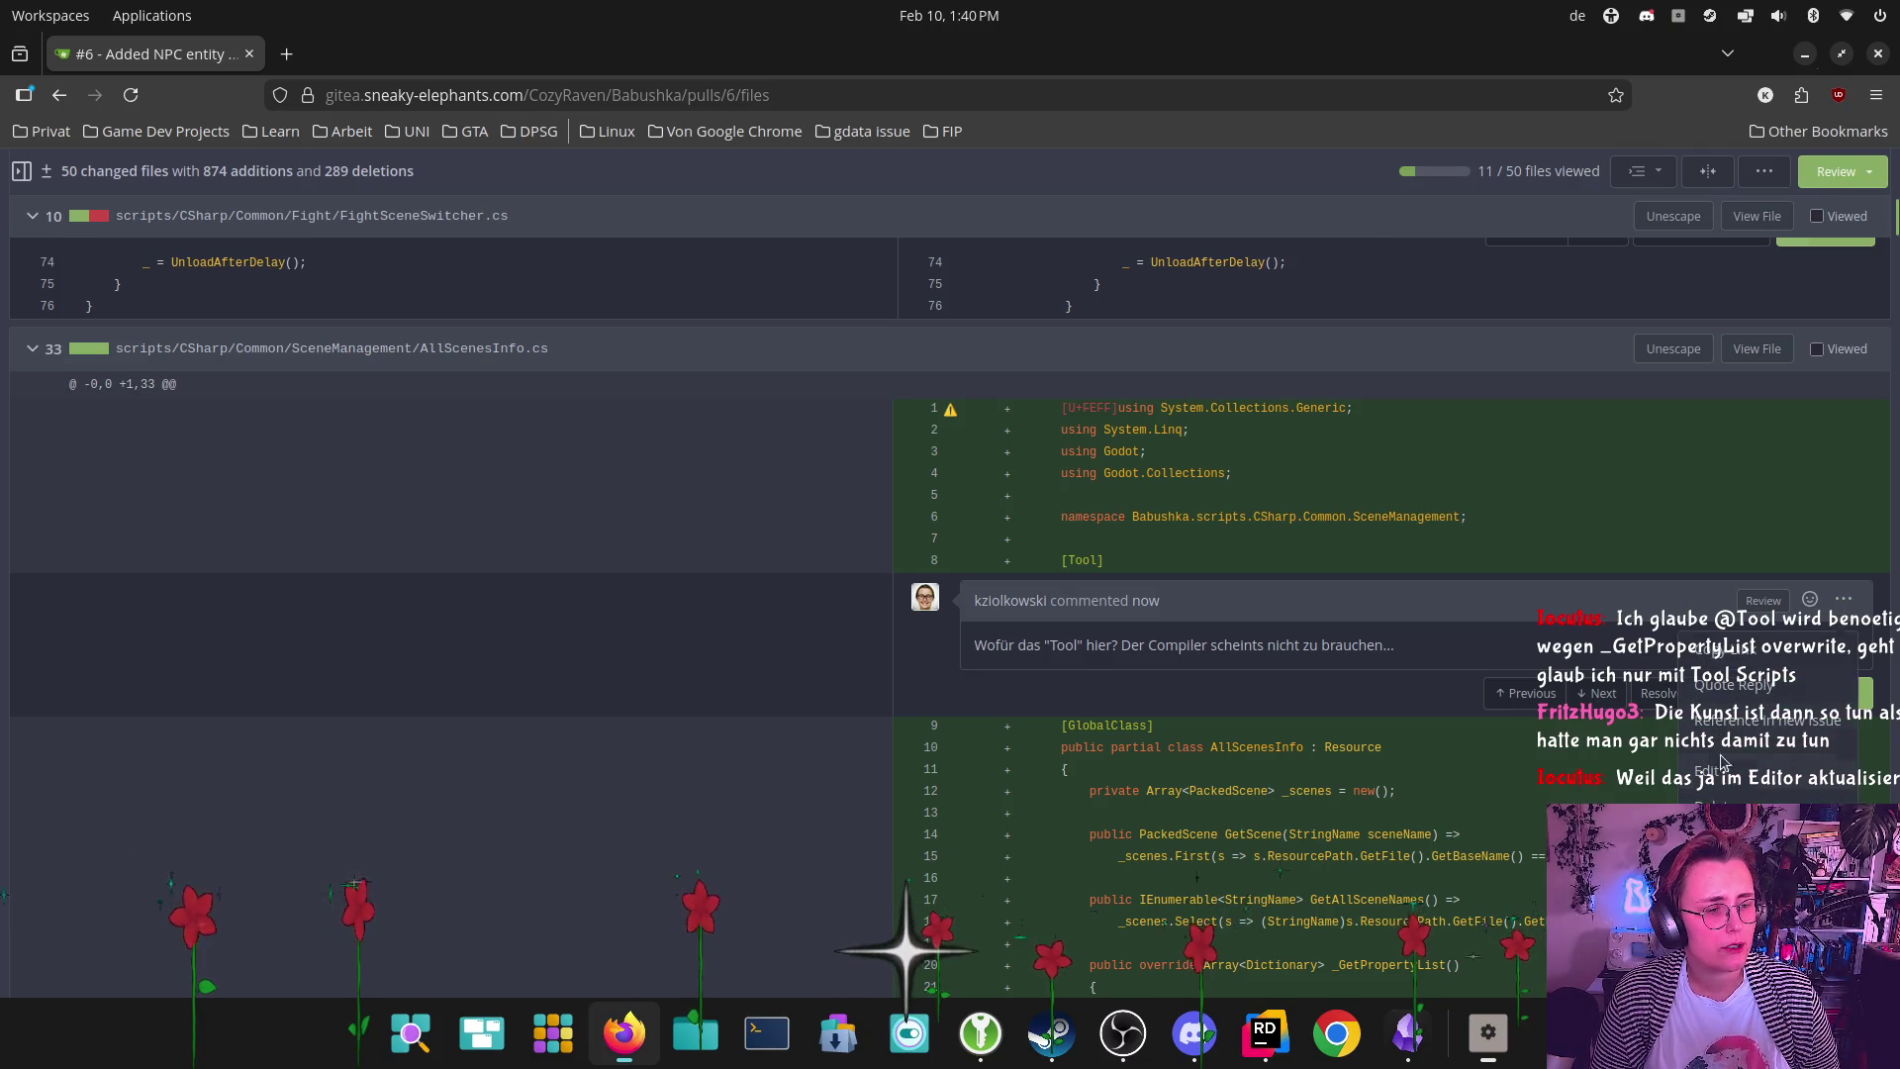
click(1712, 806)
click(1116, 606)
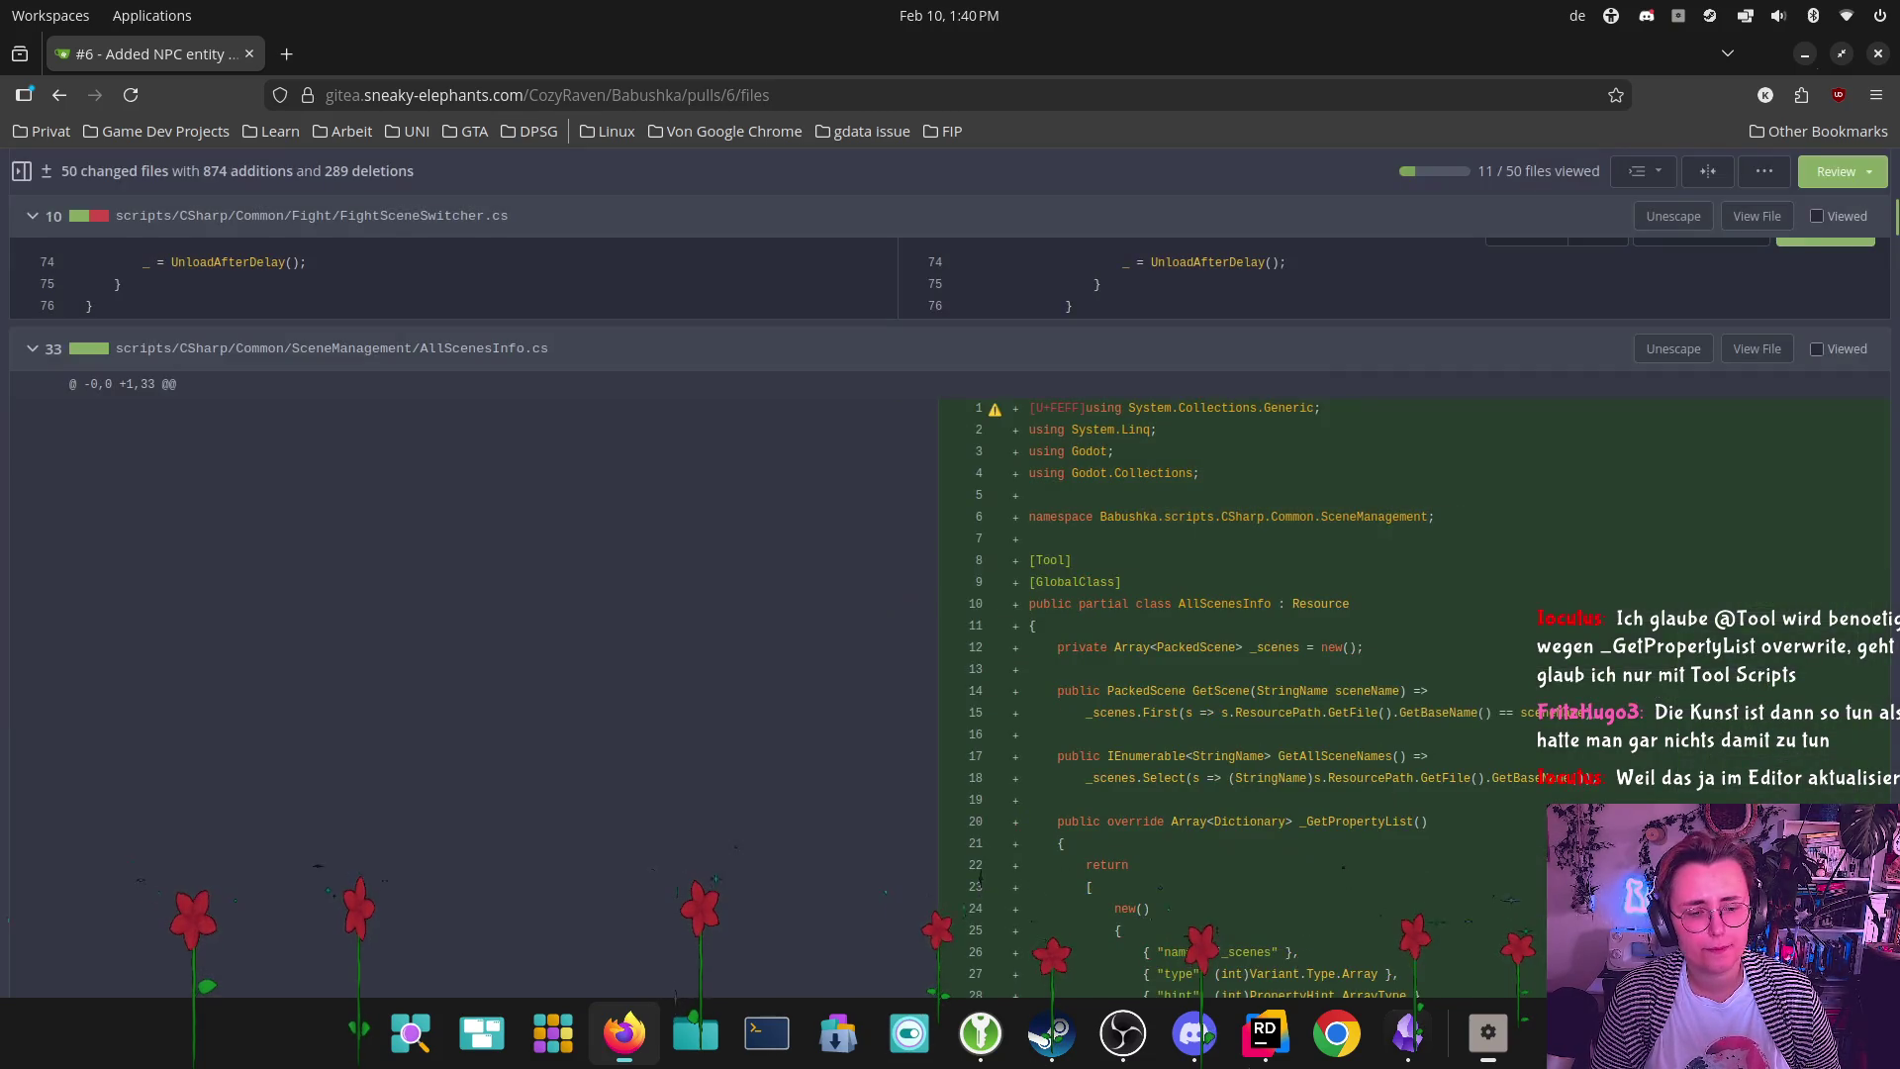
click(1274, 1047)
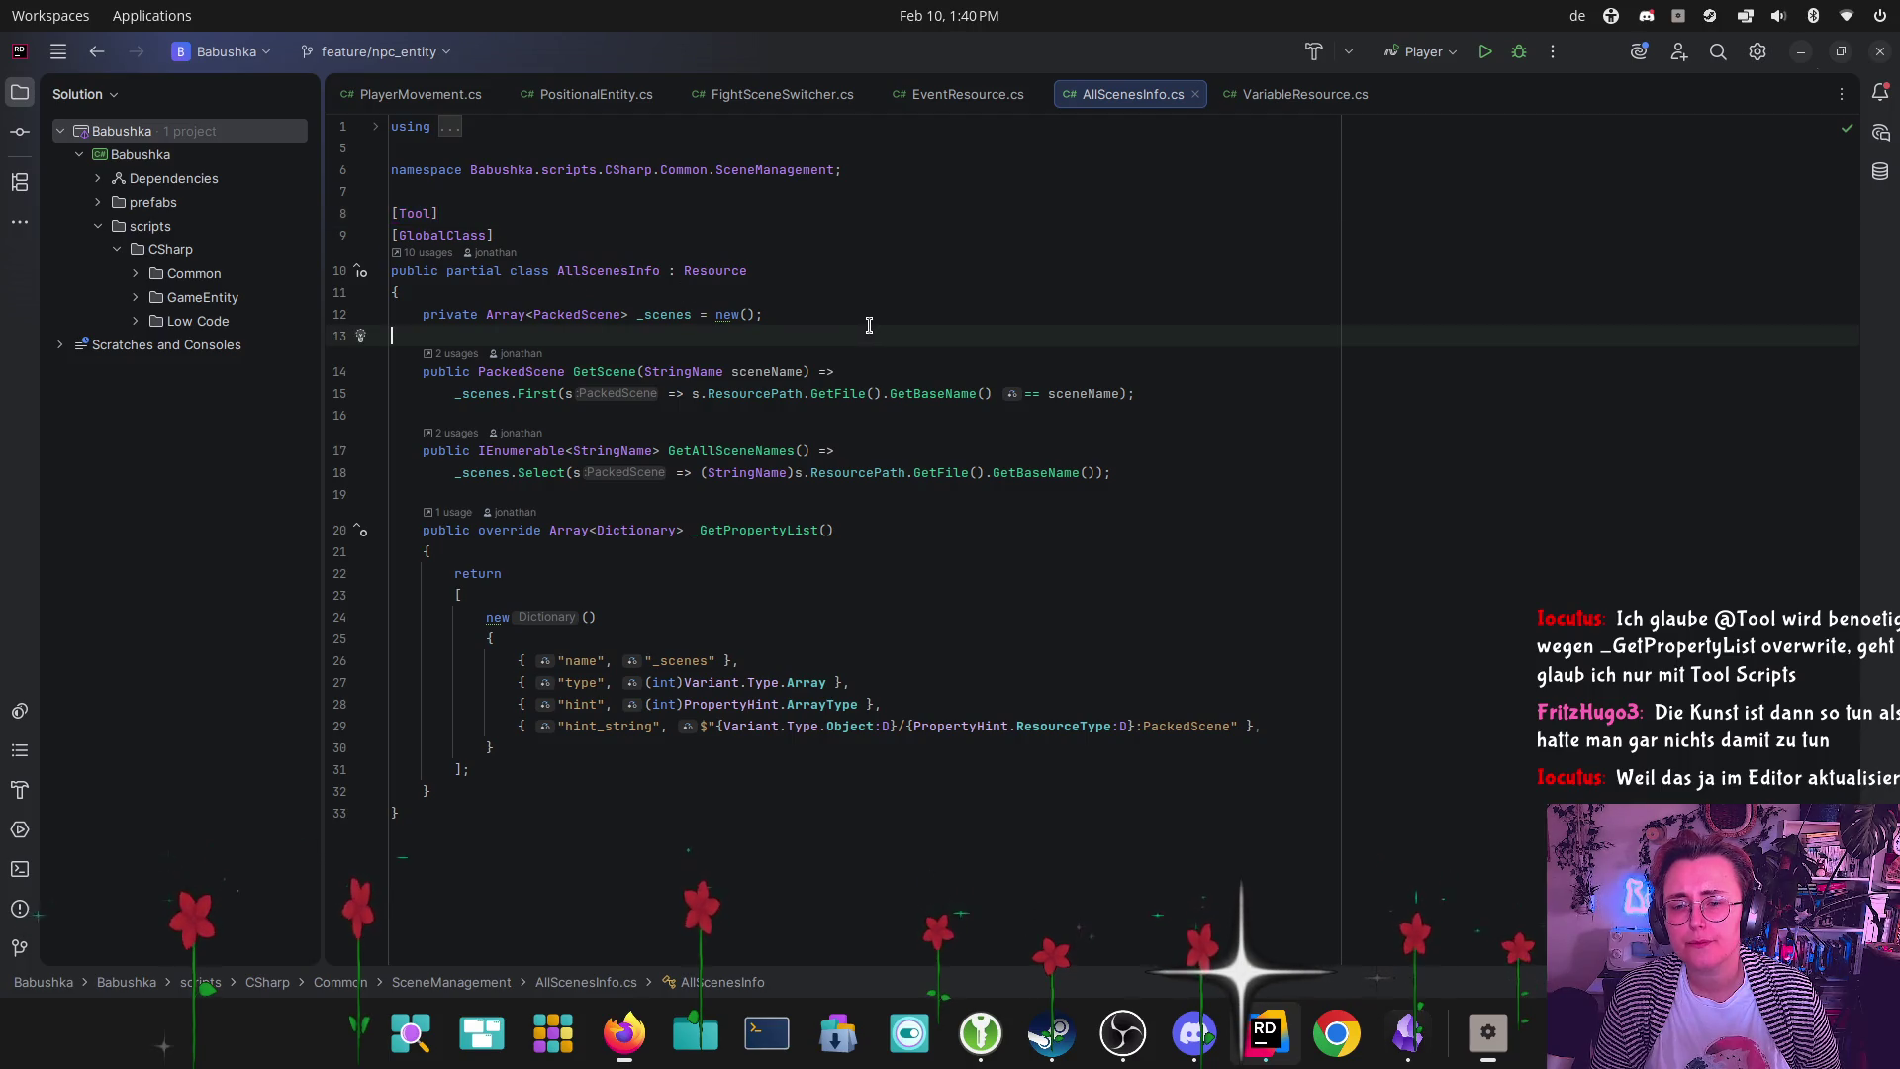
Look over the _GetPropertyList method in Rider, retyping the underscore in its name
mouse_move(396, 530)
mouse_down()
mouse_move(606, 771)
mouse_move(670, 784)
mouse_move(910, 664)
mouse_up()
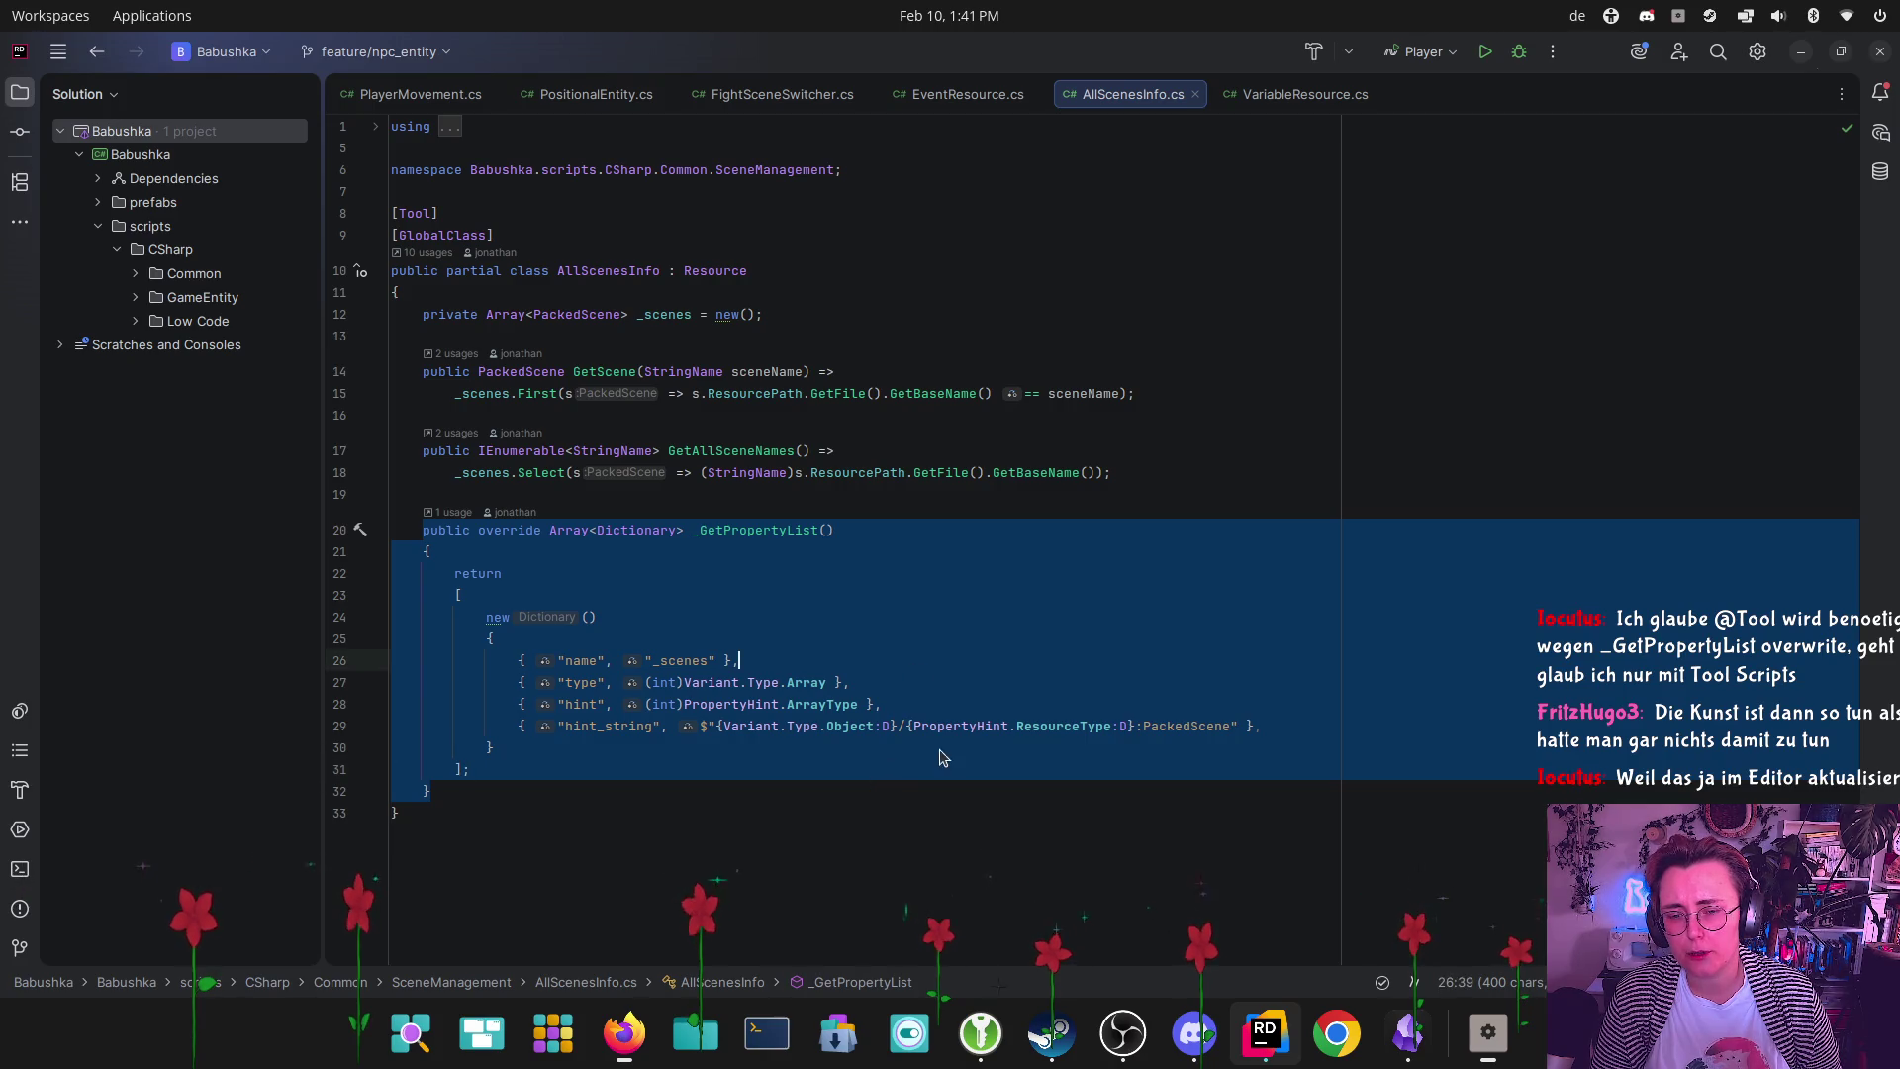
click(654, 495)
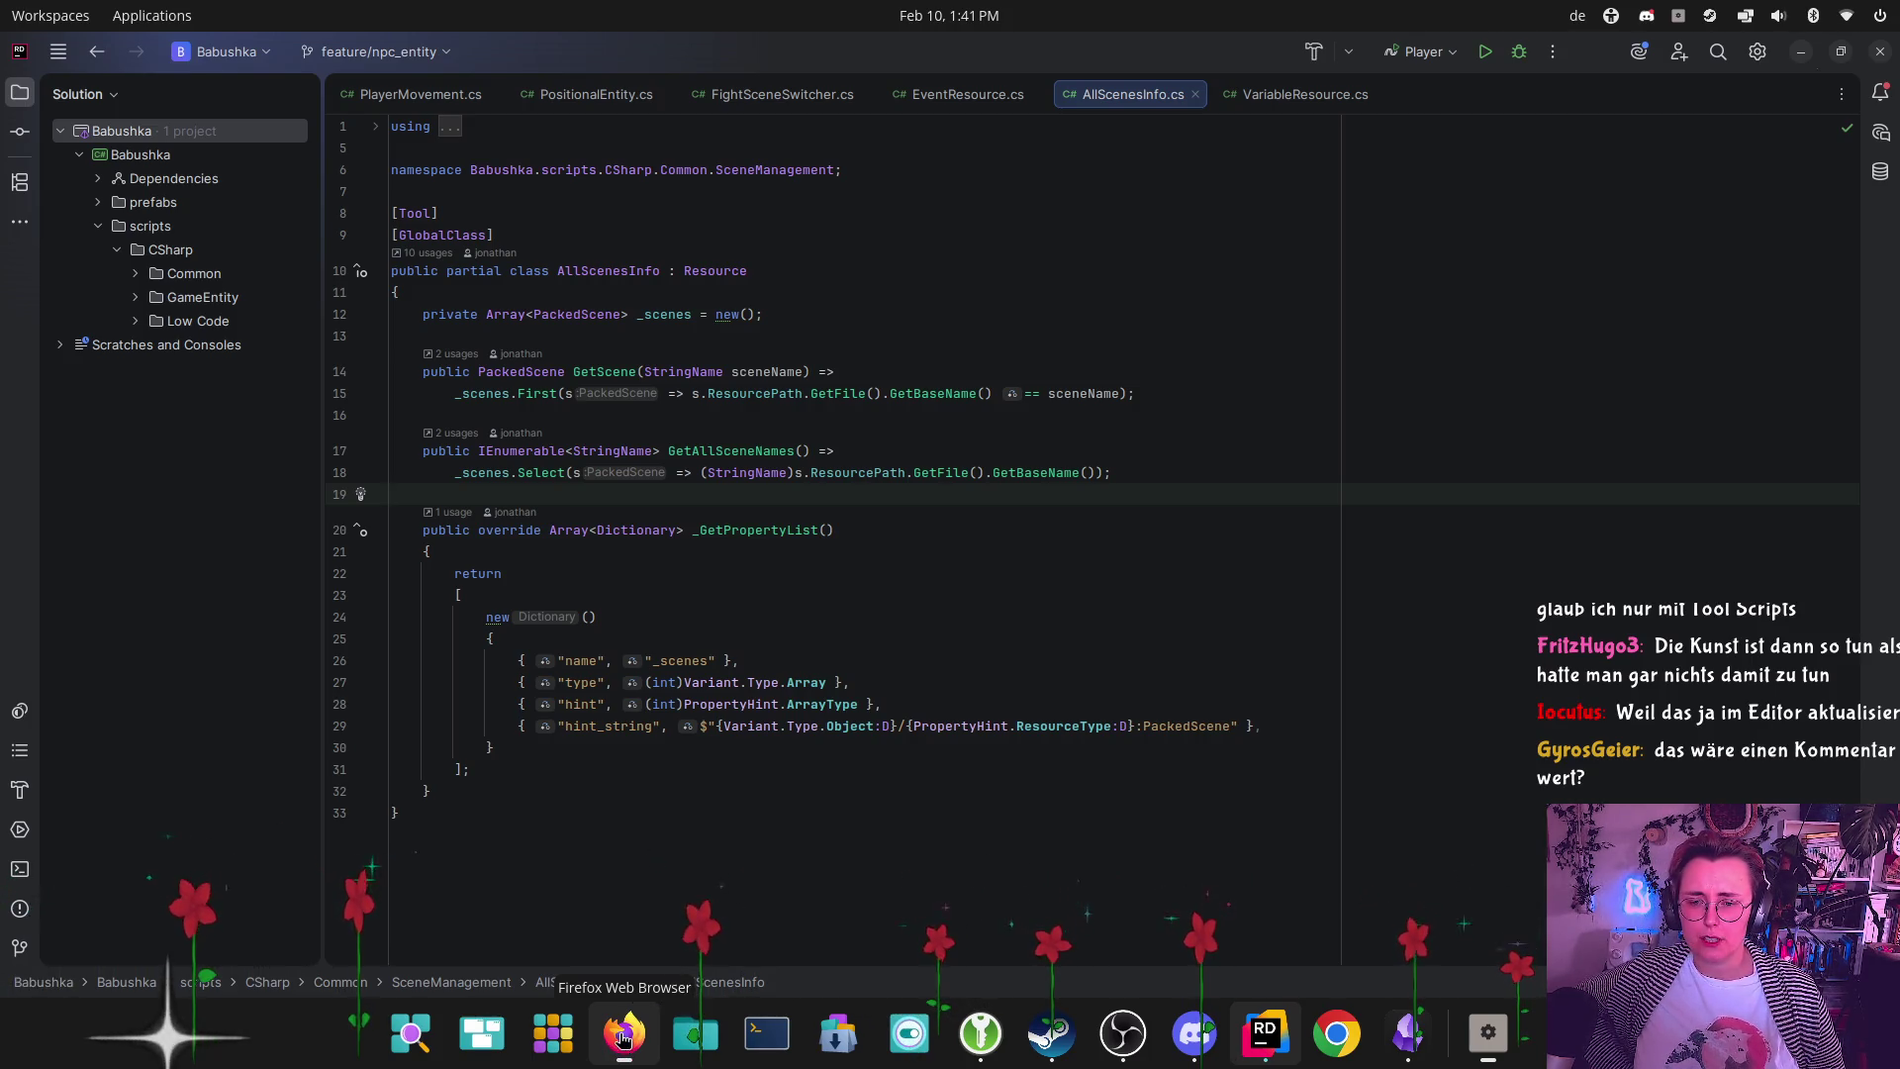
click(697, 529)
text(_)
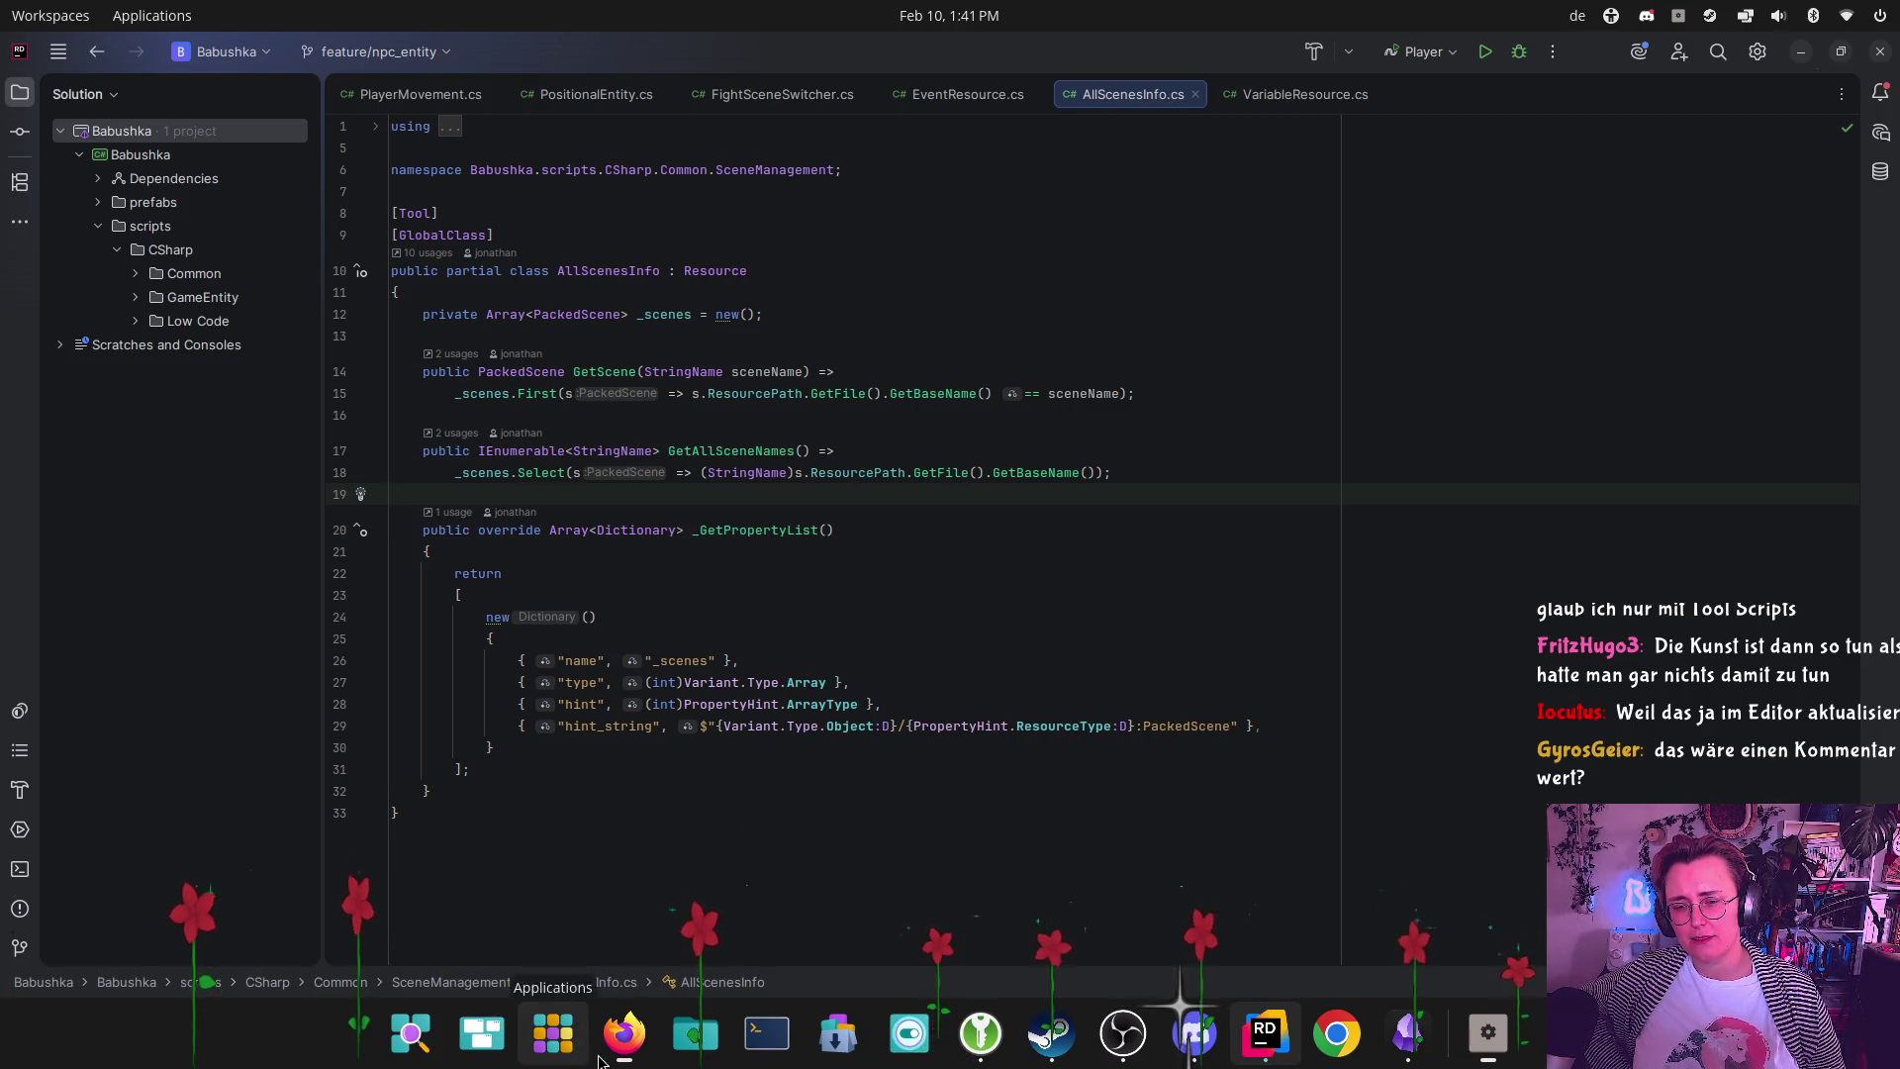
In the Gitea pull request diff, start a review comment on AllScenesInfo.cs line 20
click(625, 1034)
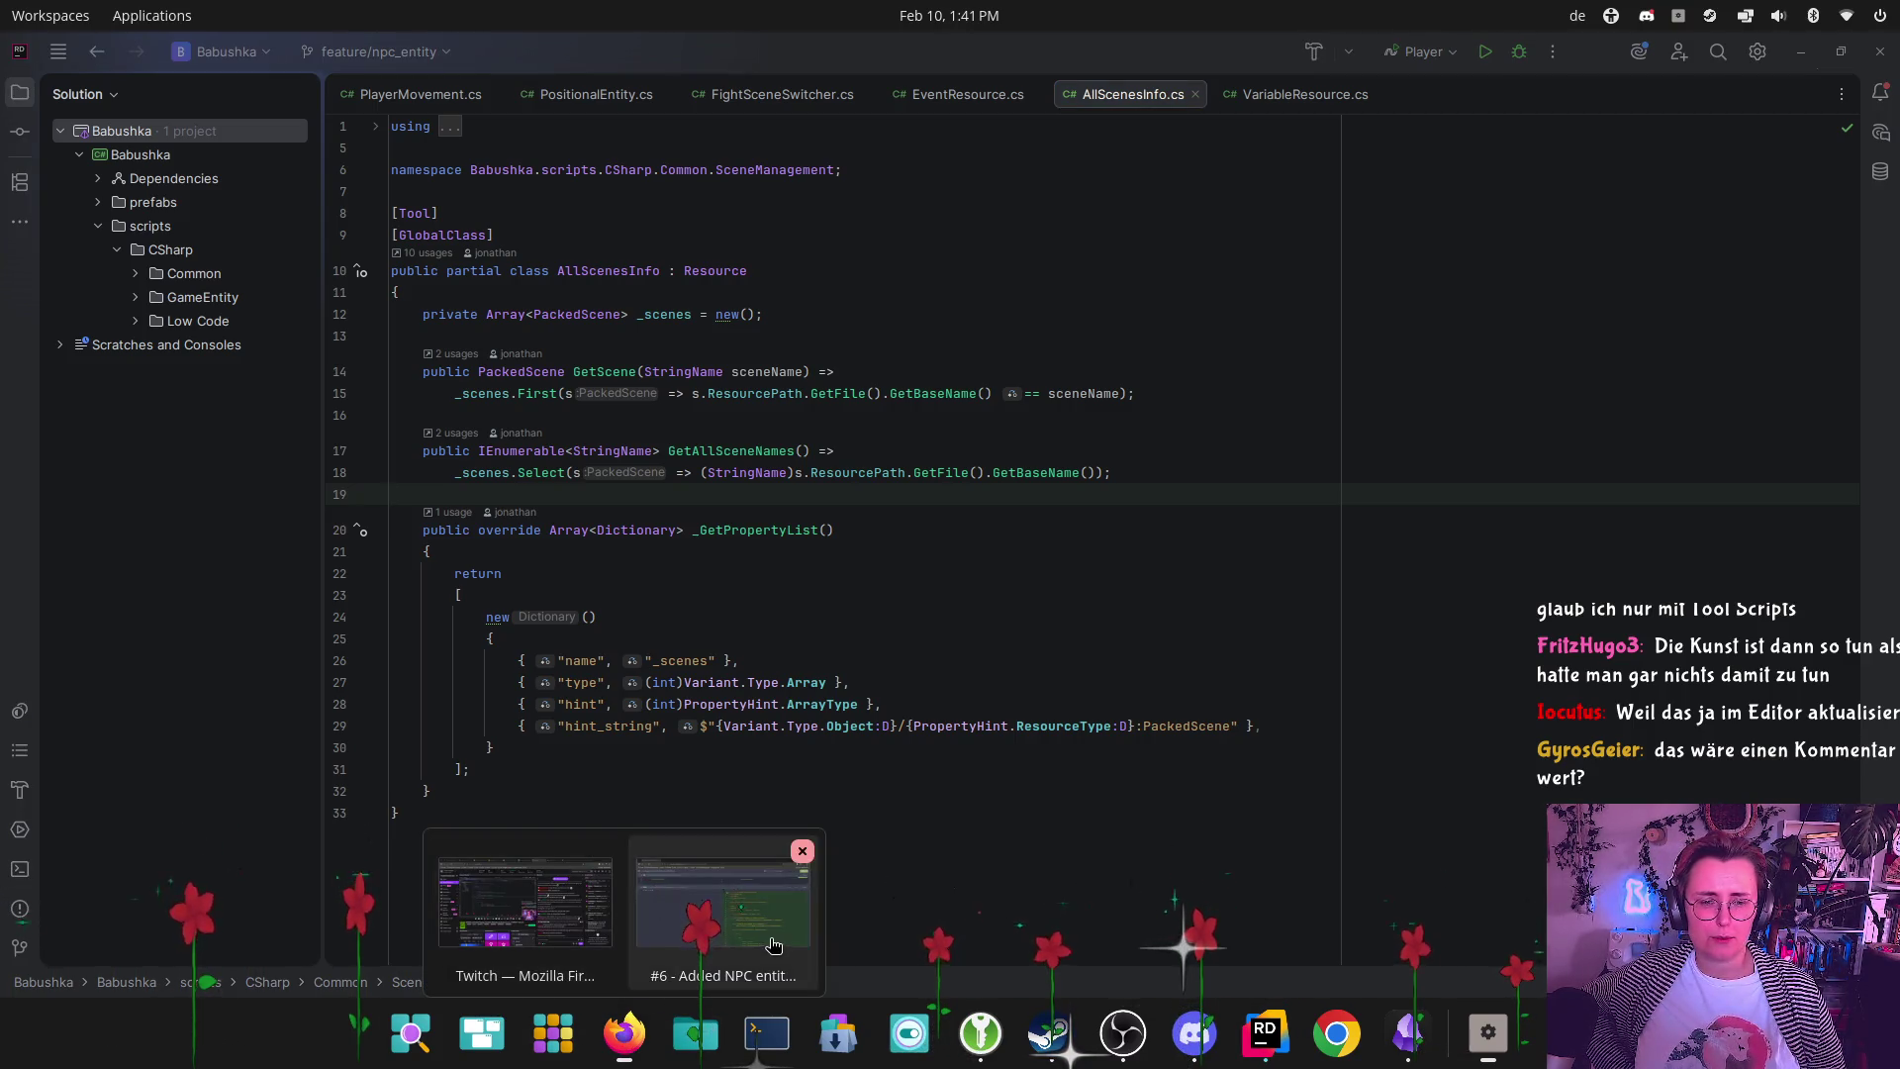
click(723, 905)
scroll(1215, 643, down, 4)
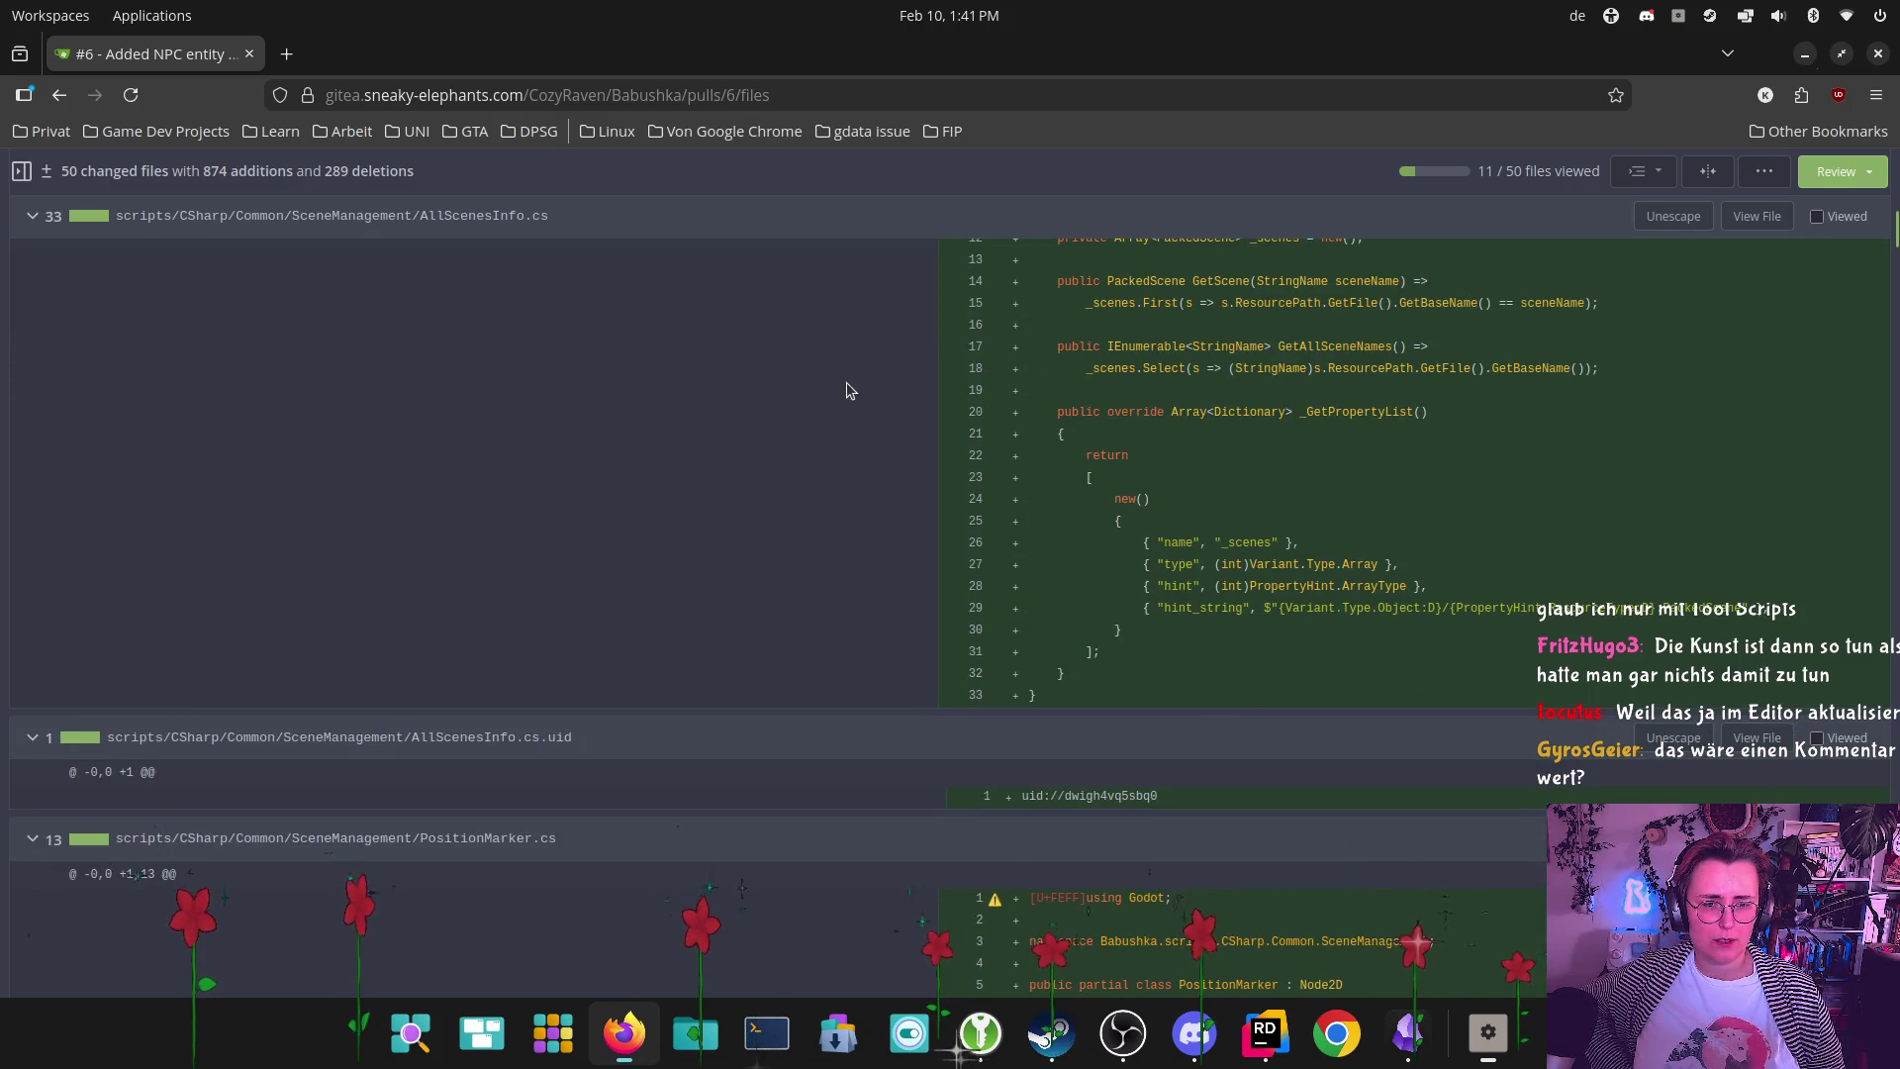
mouse_move(1020, 420)
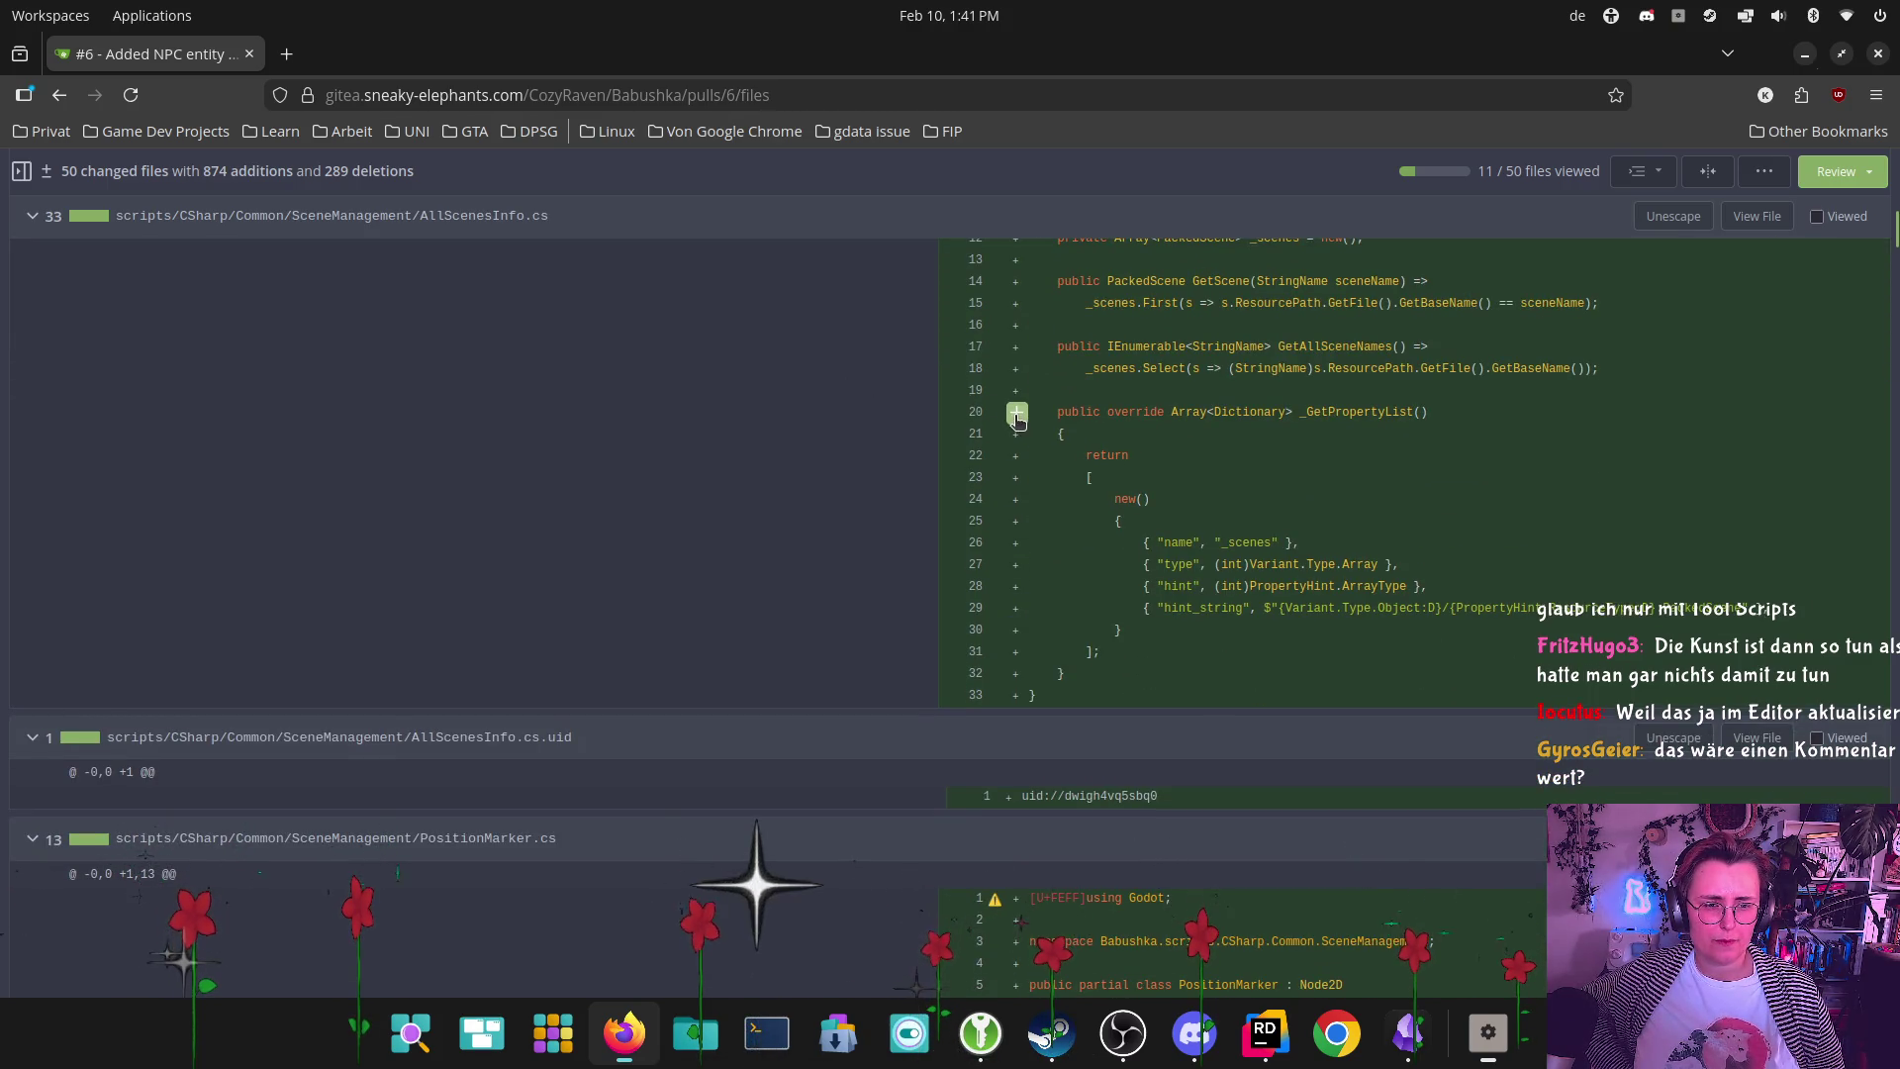
click(1017, 414)
Post a line-20 comment asking for a documentation comment: 'Vielleicht kannst du da nen Documentations-Kommentar dranschreiben...'
text(Vielleicht )
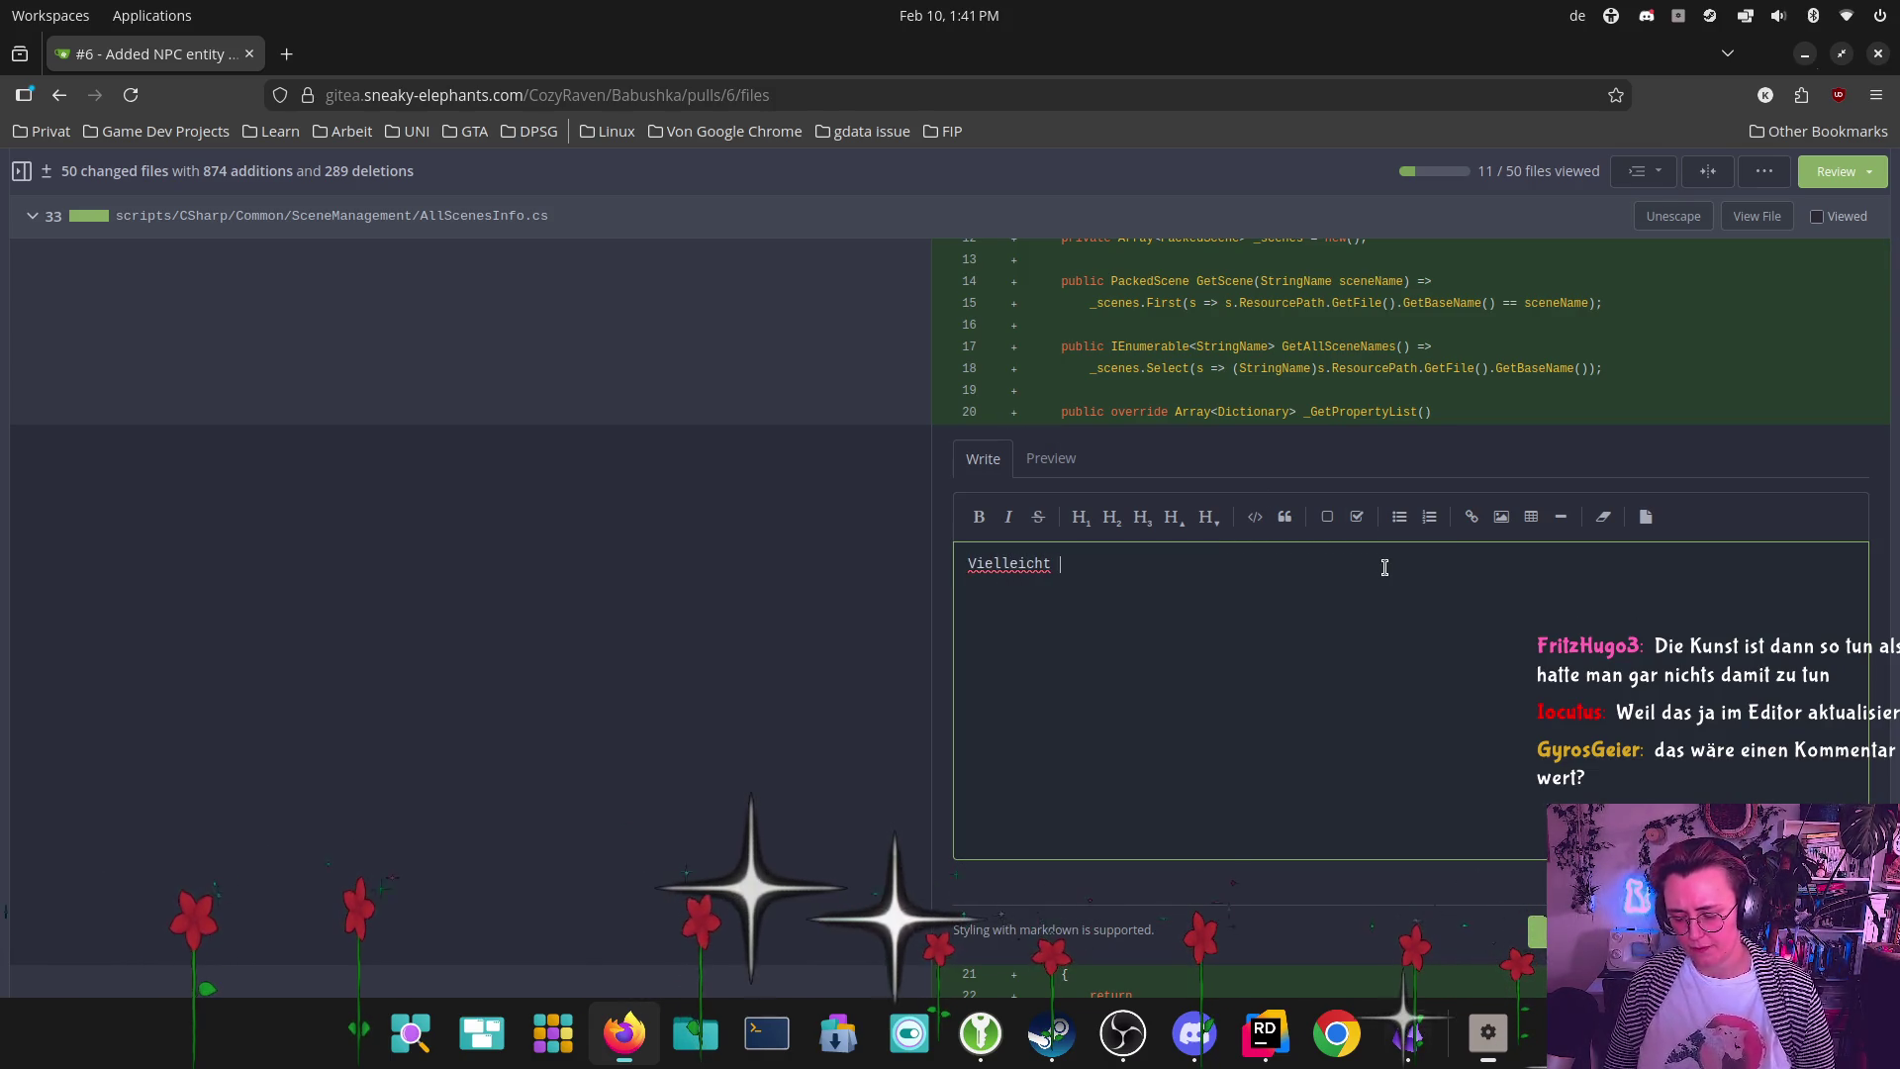
text(kannst du da nen Do)
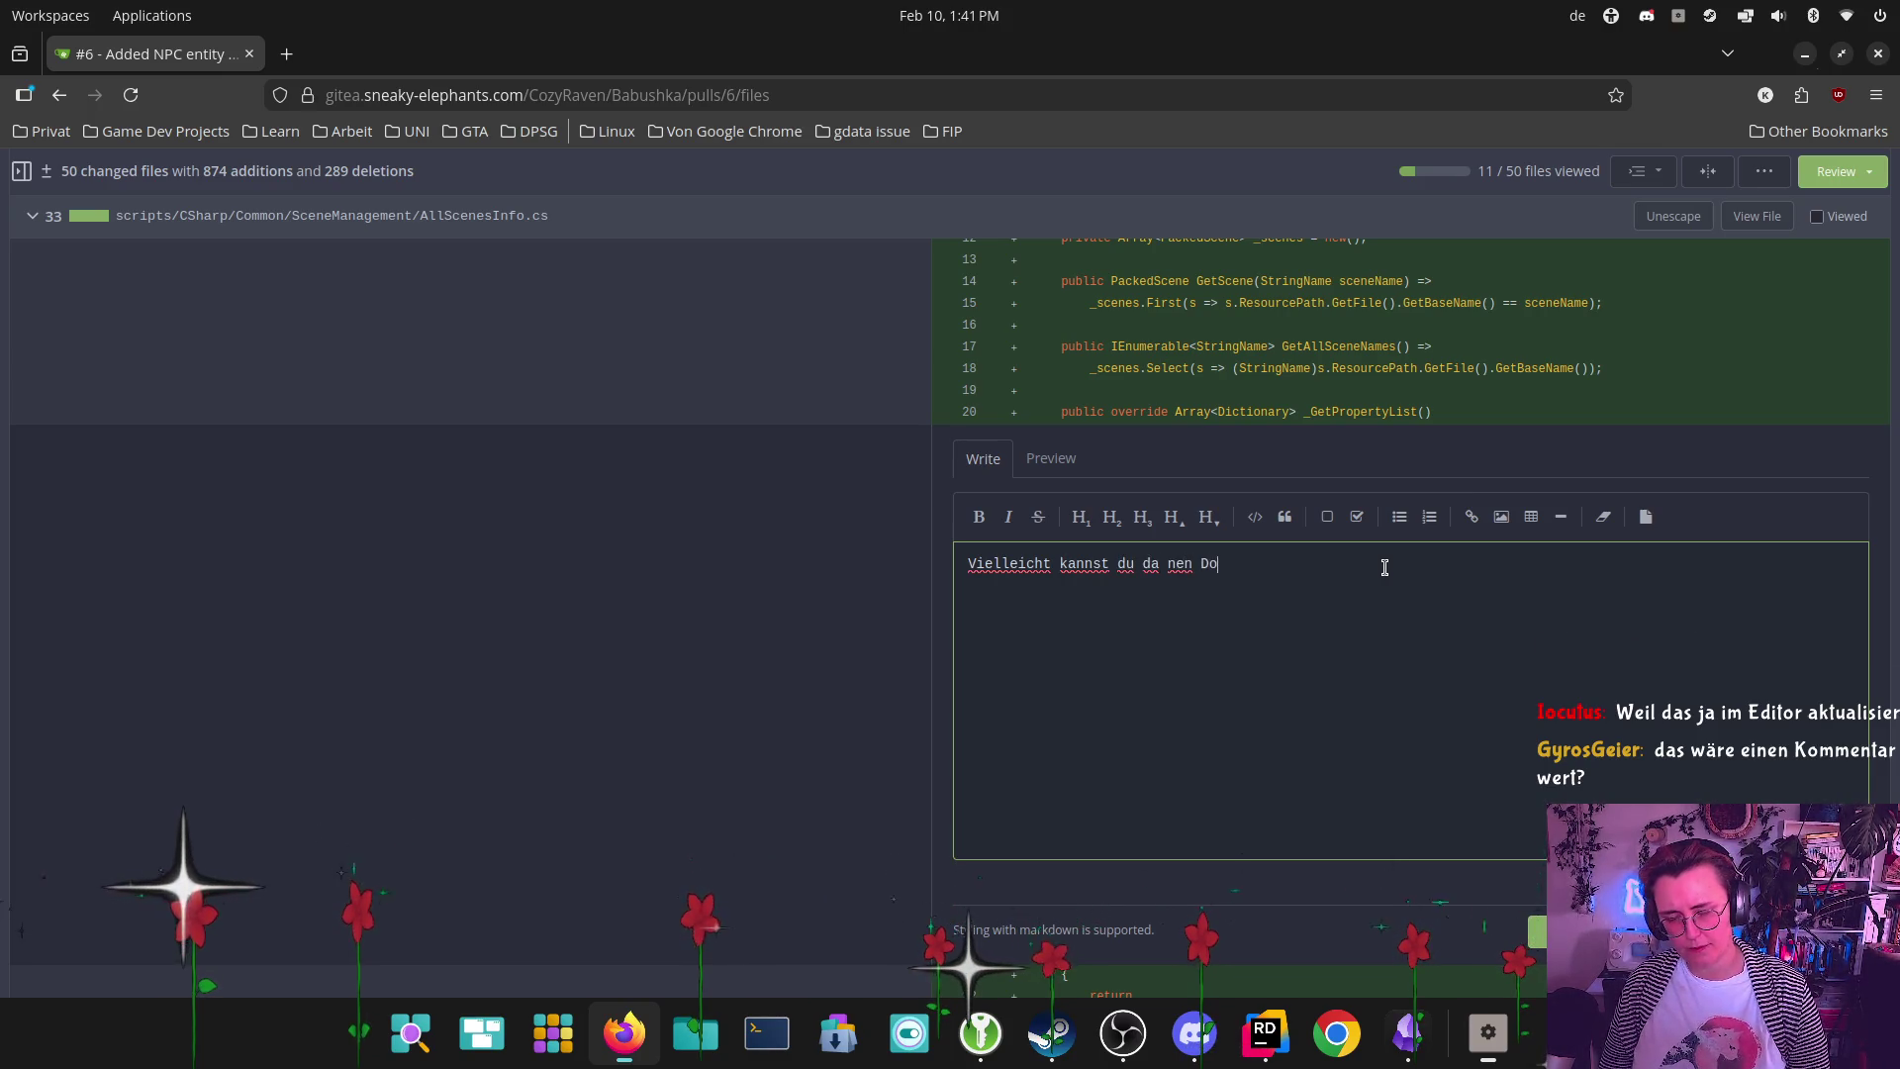
text(cumentatio)
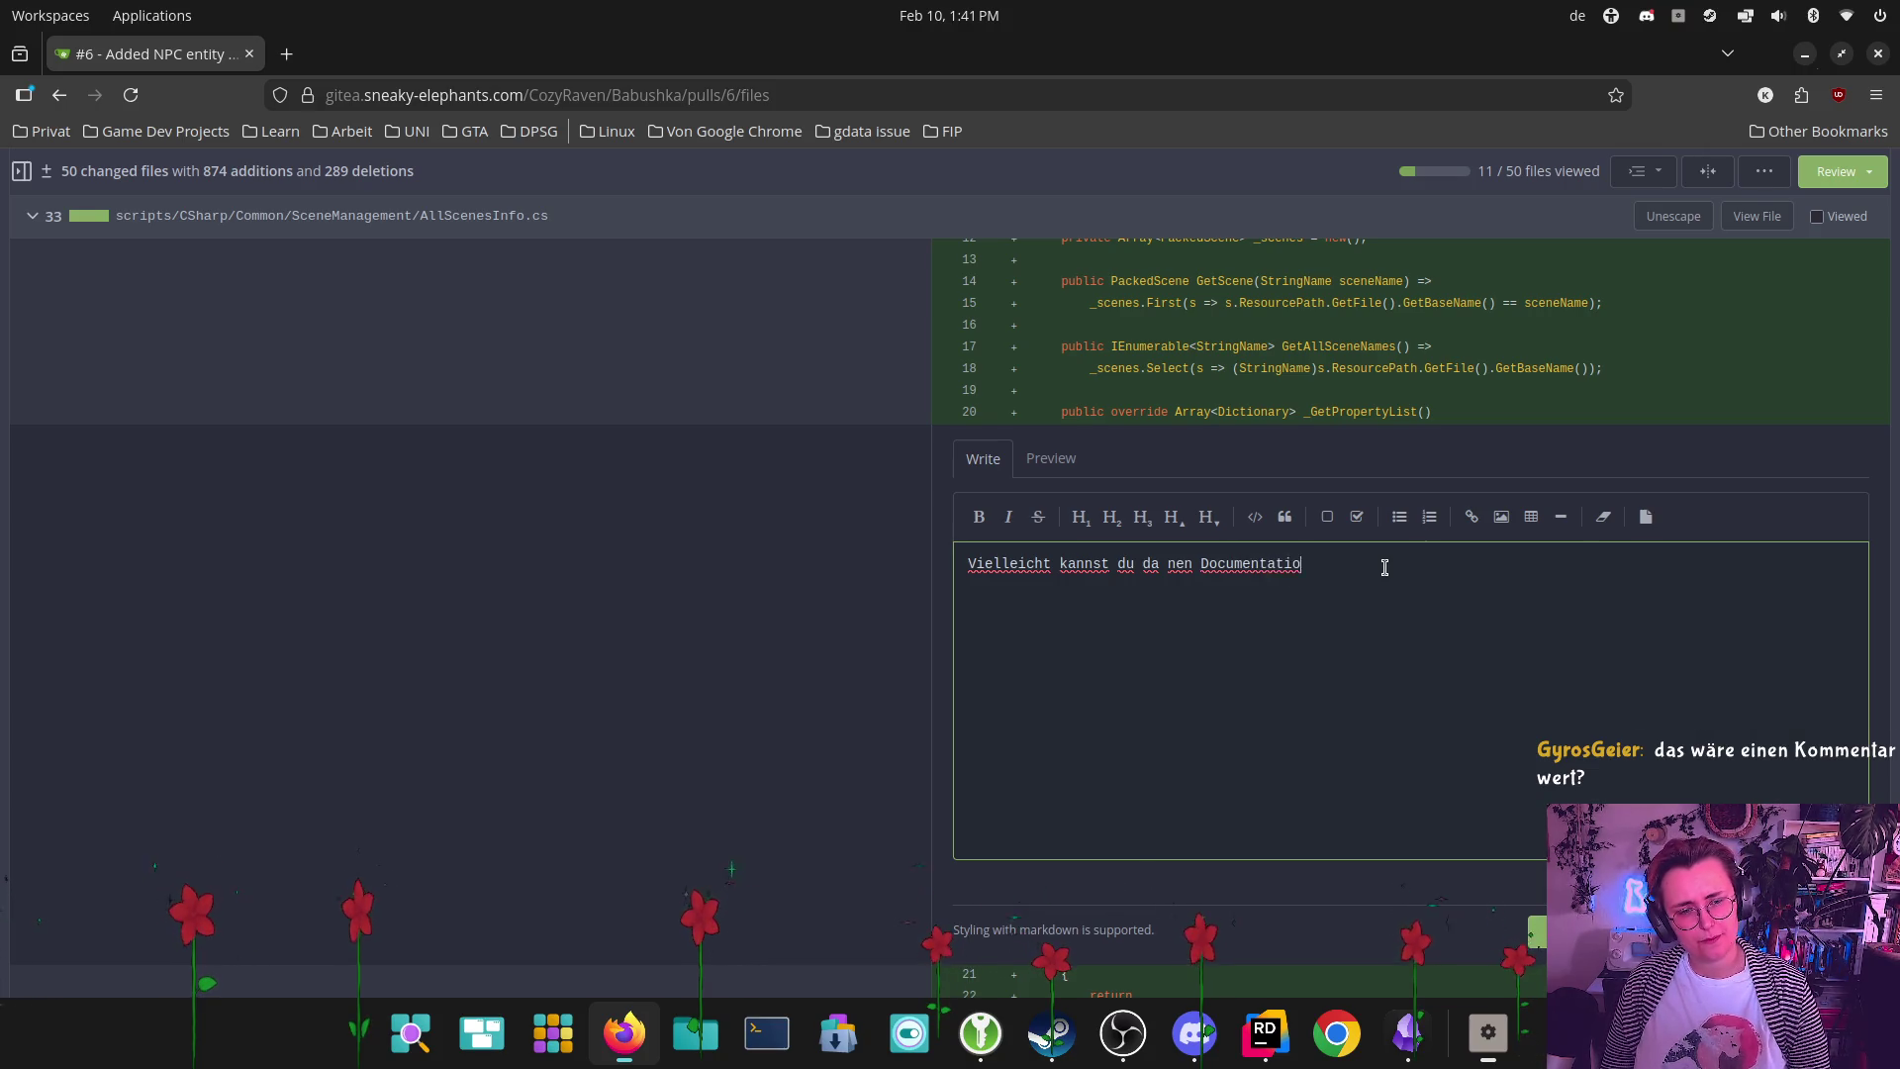
text(ns-Kommentar dransc)
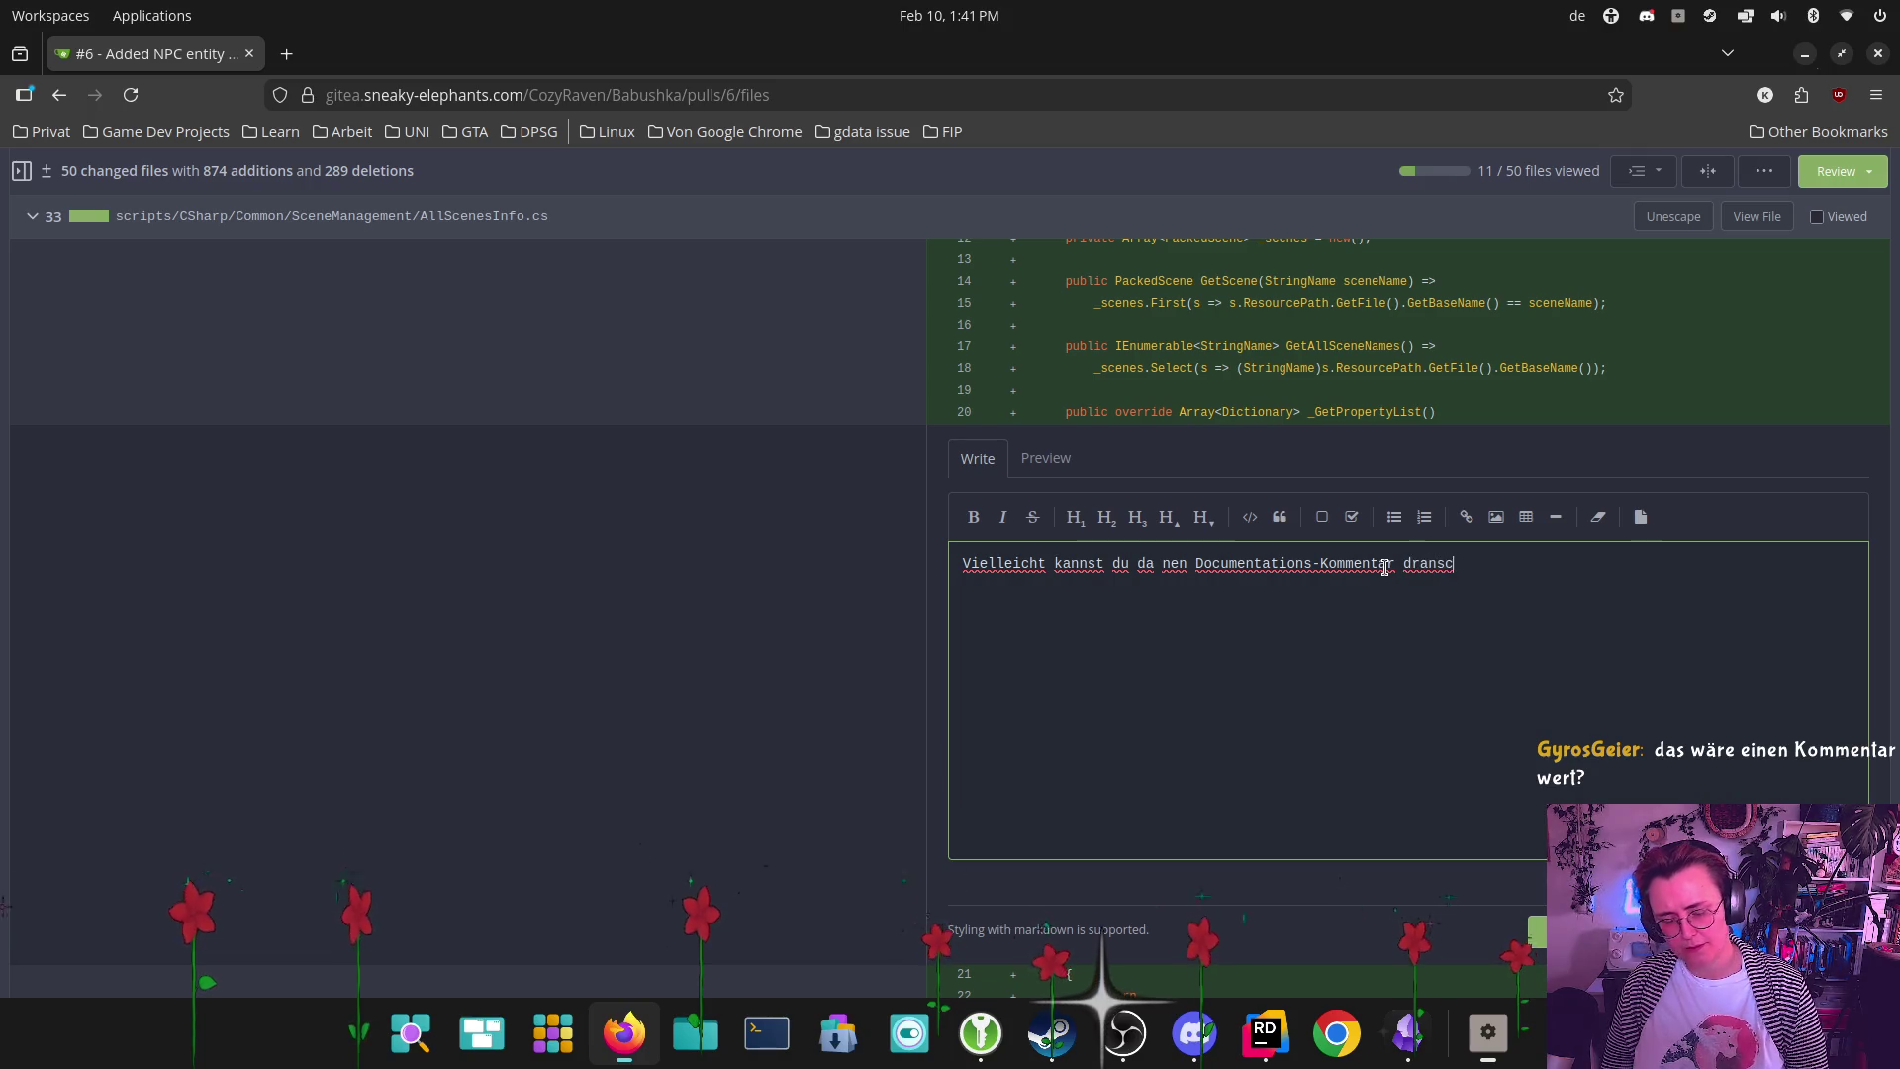
text(hreiben, der)
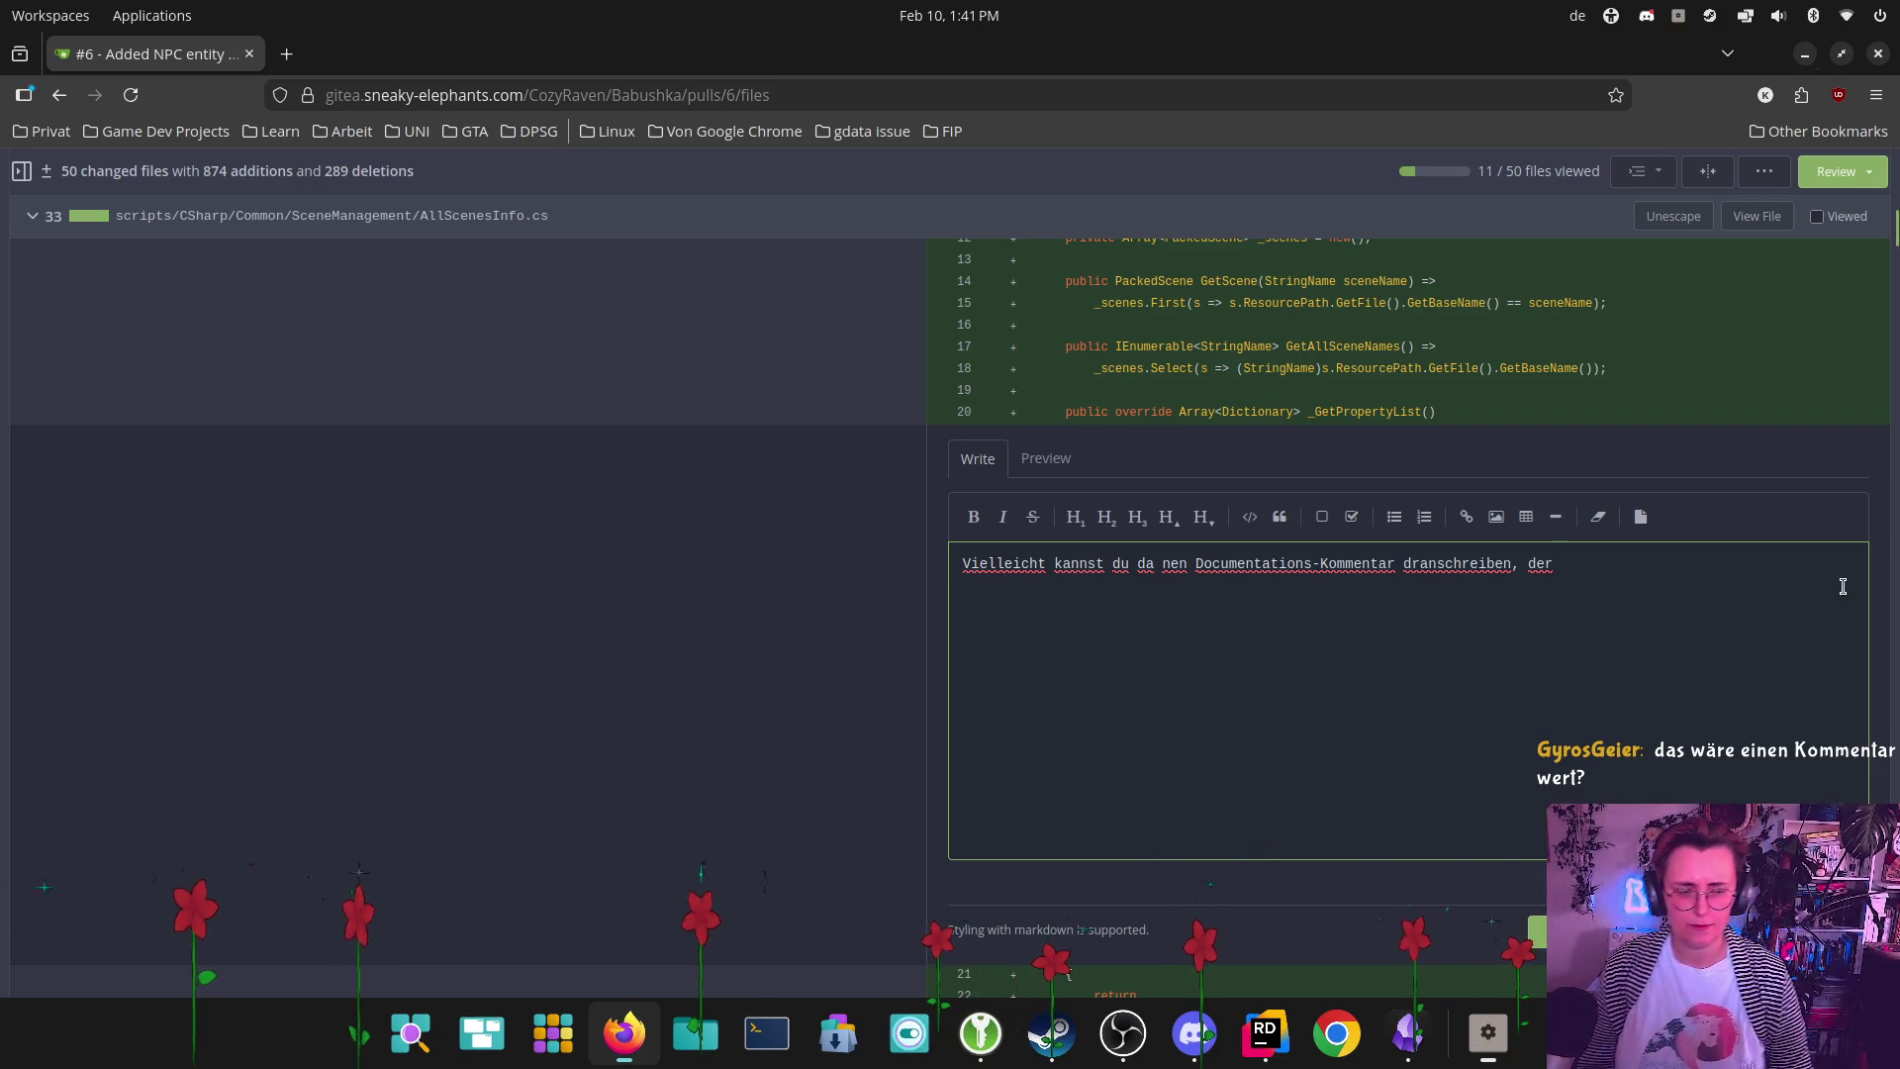
text( erklärt)
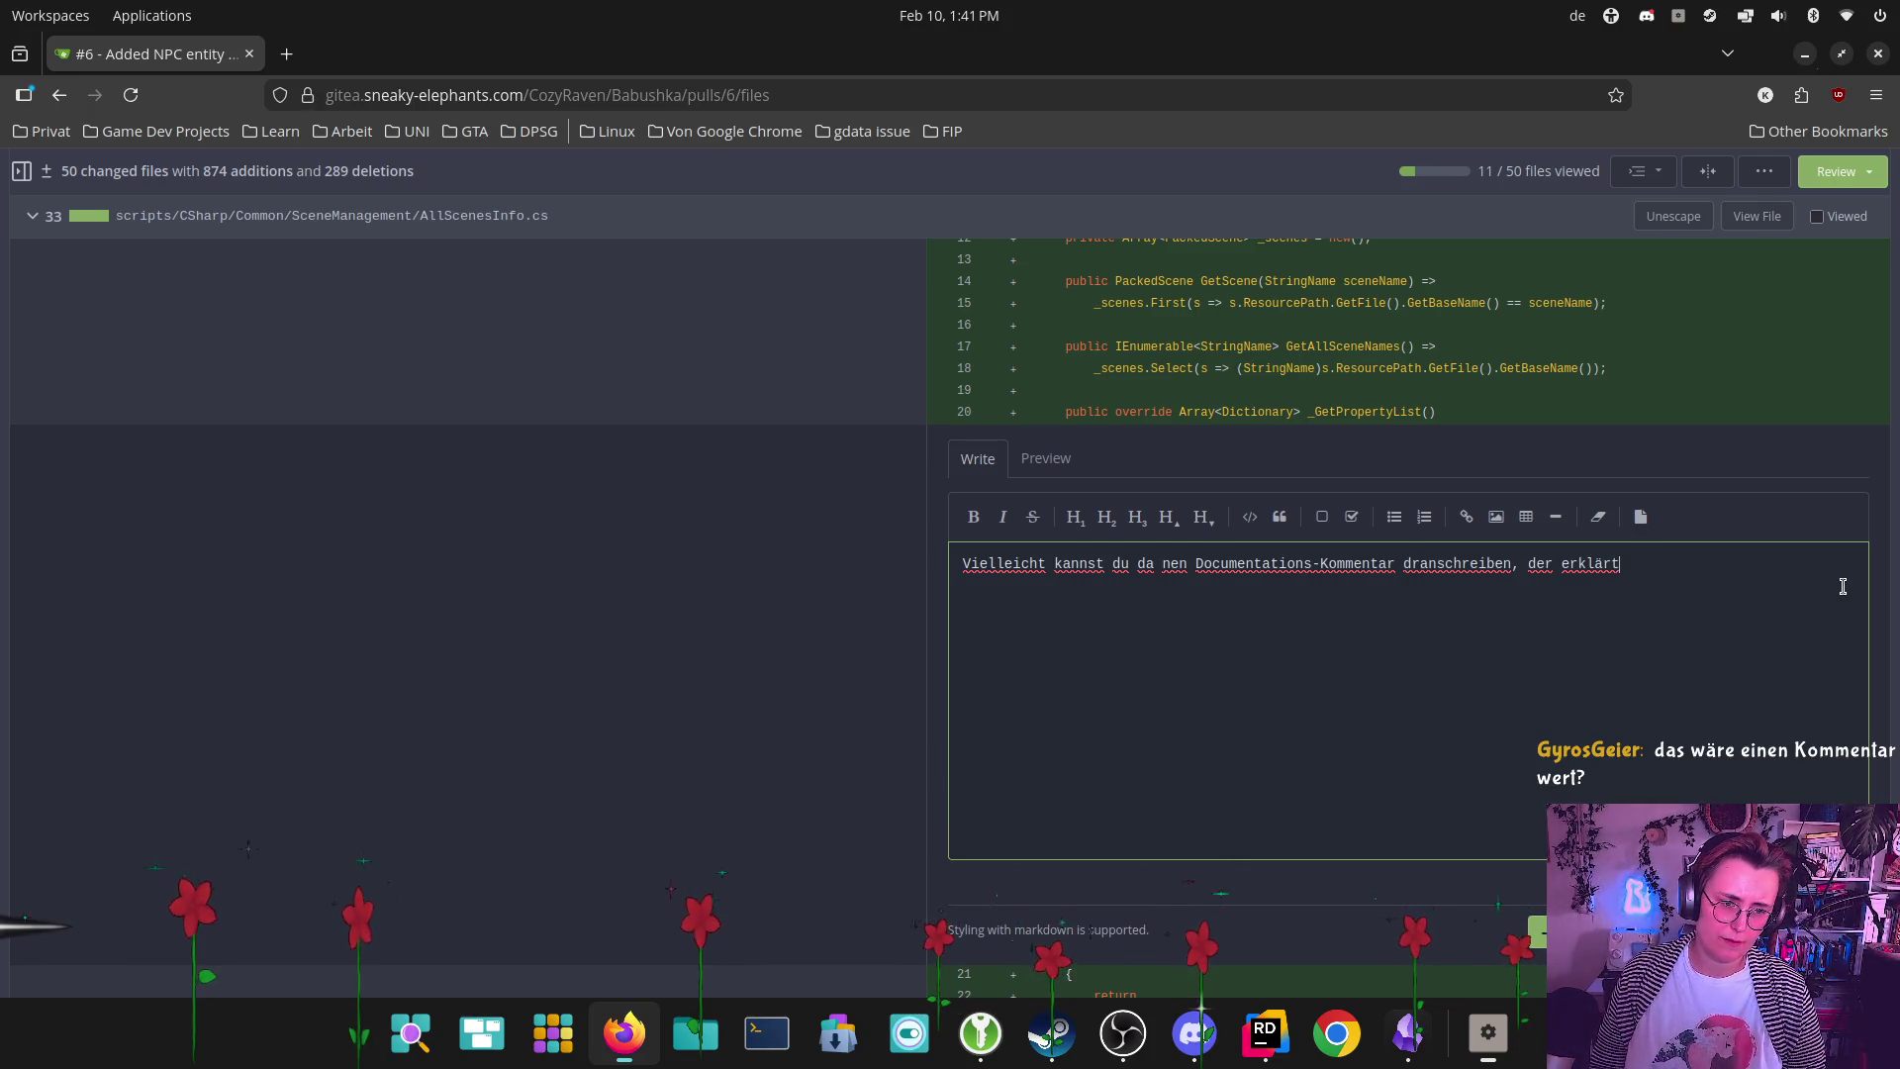
key(BackSpace)
text(di)
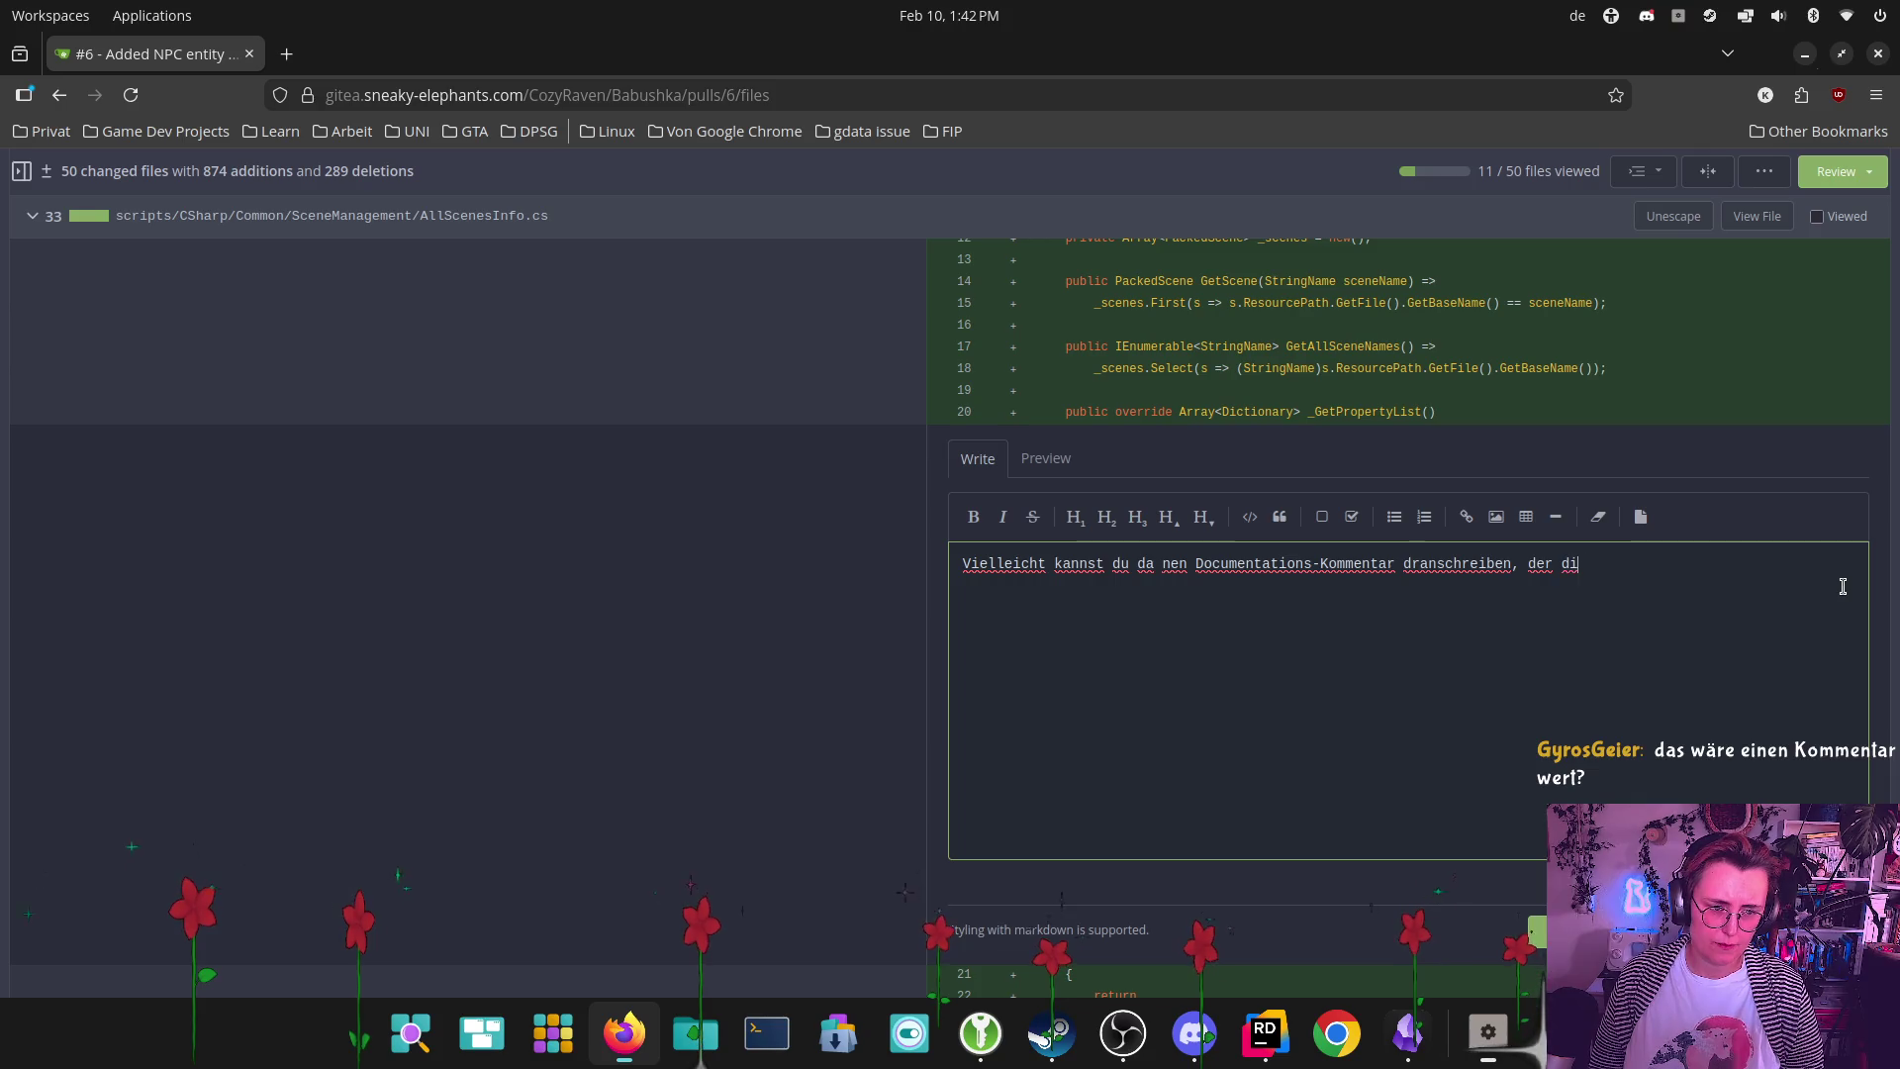
key(BackSpace)
text(as etw)
text(as erklärt? Ich s)
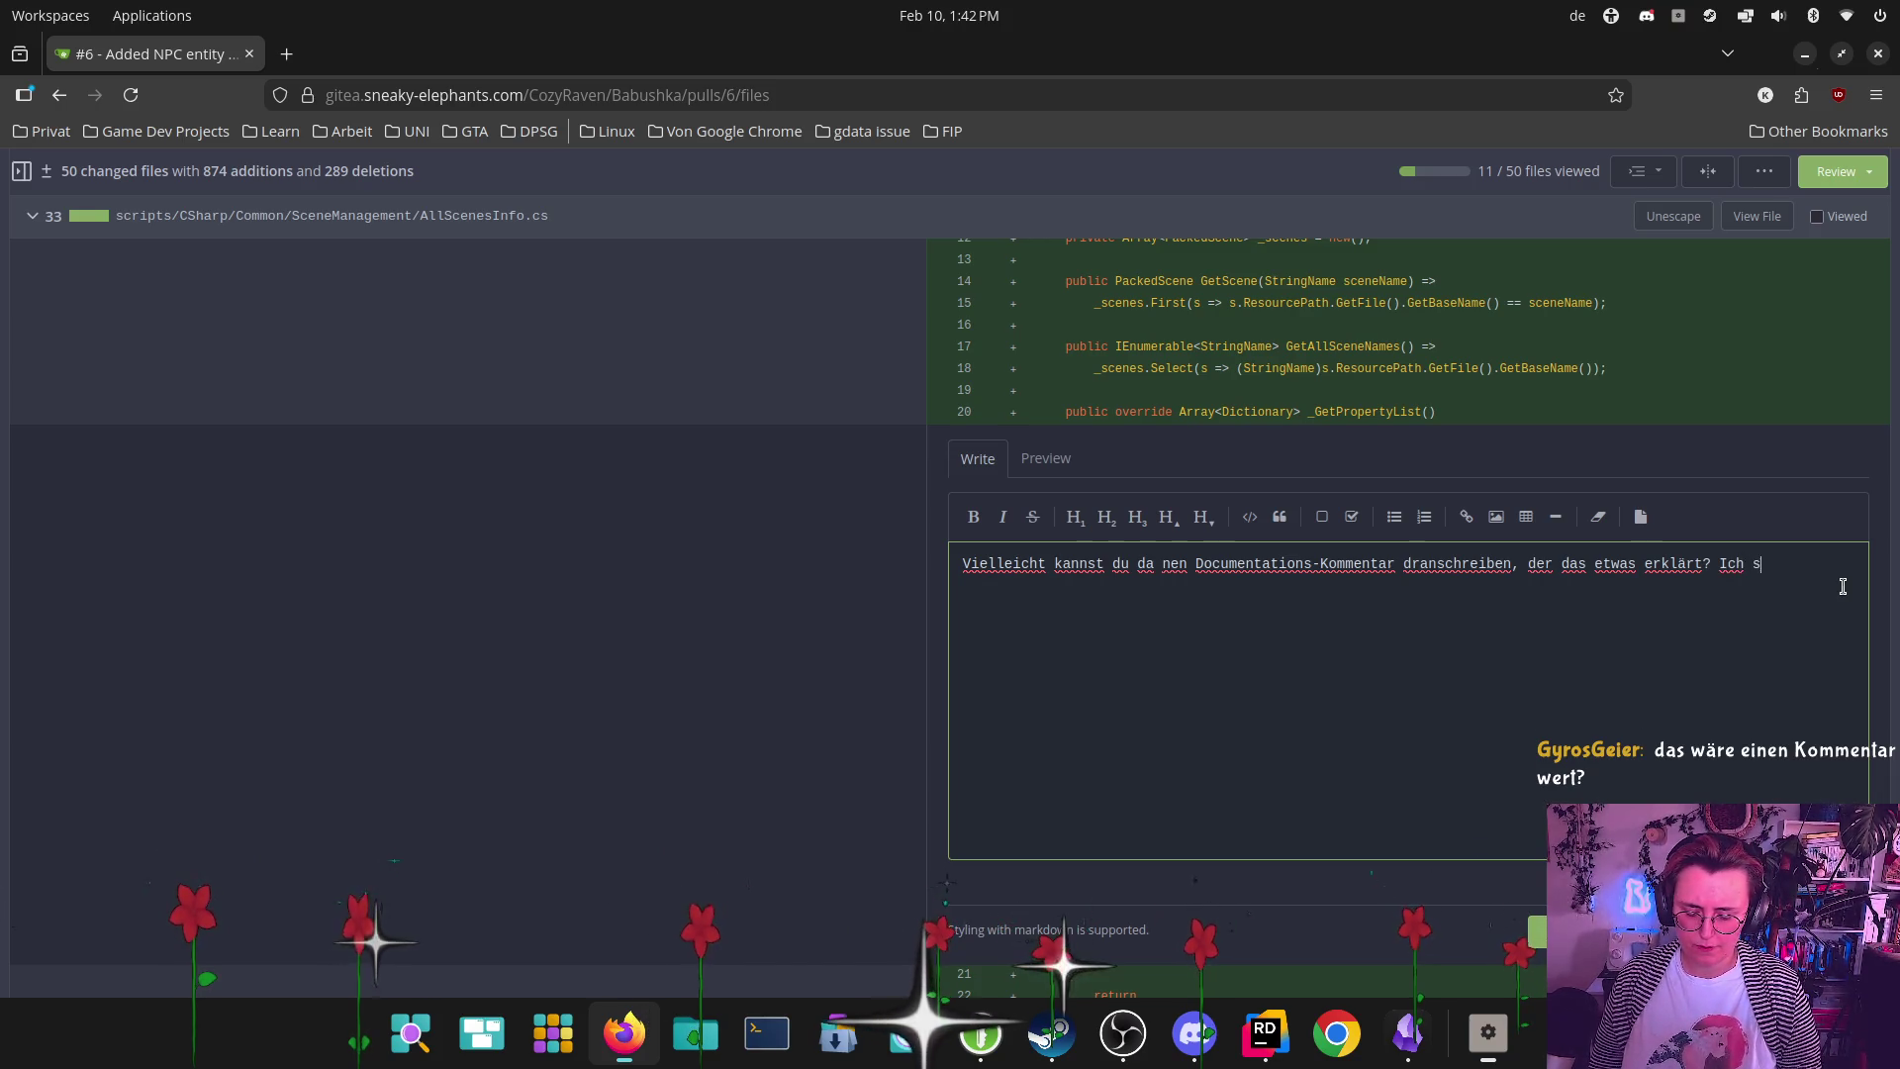
text(tolpere da im)
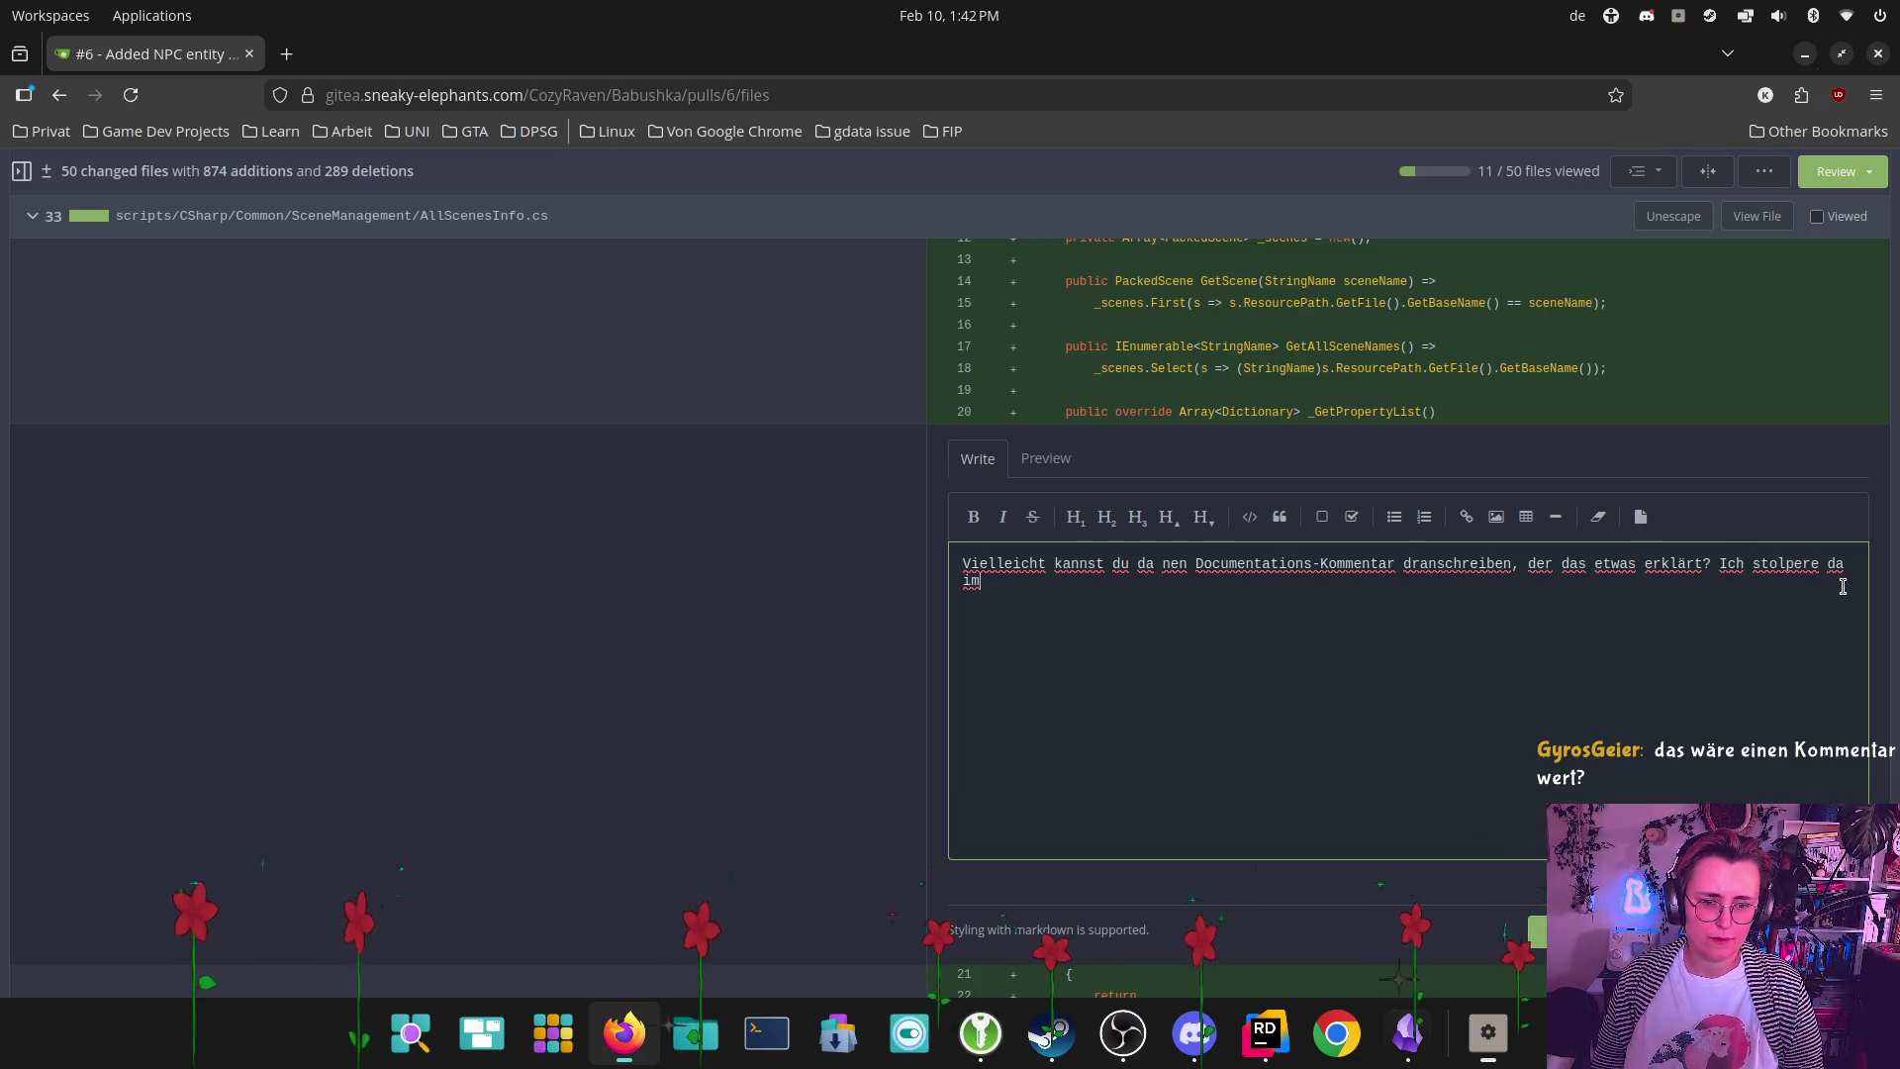
text(mer wieder drübe)
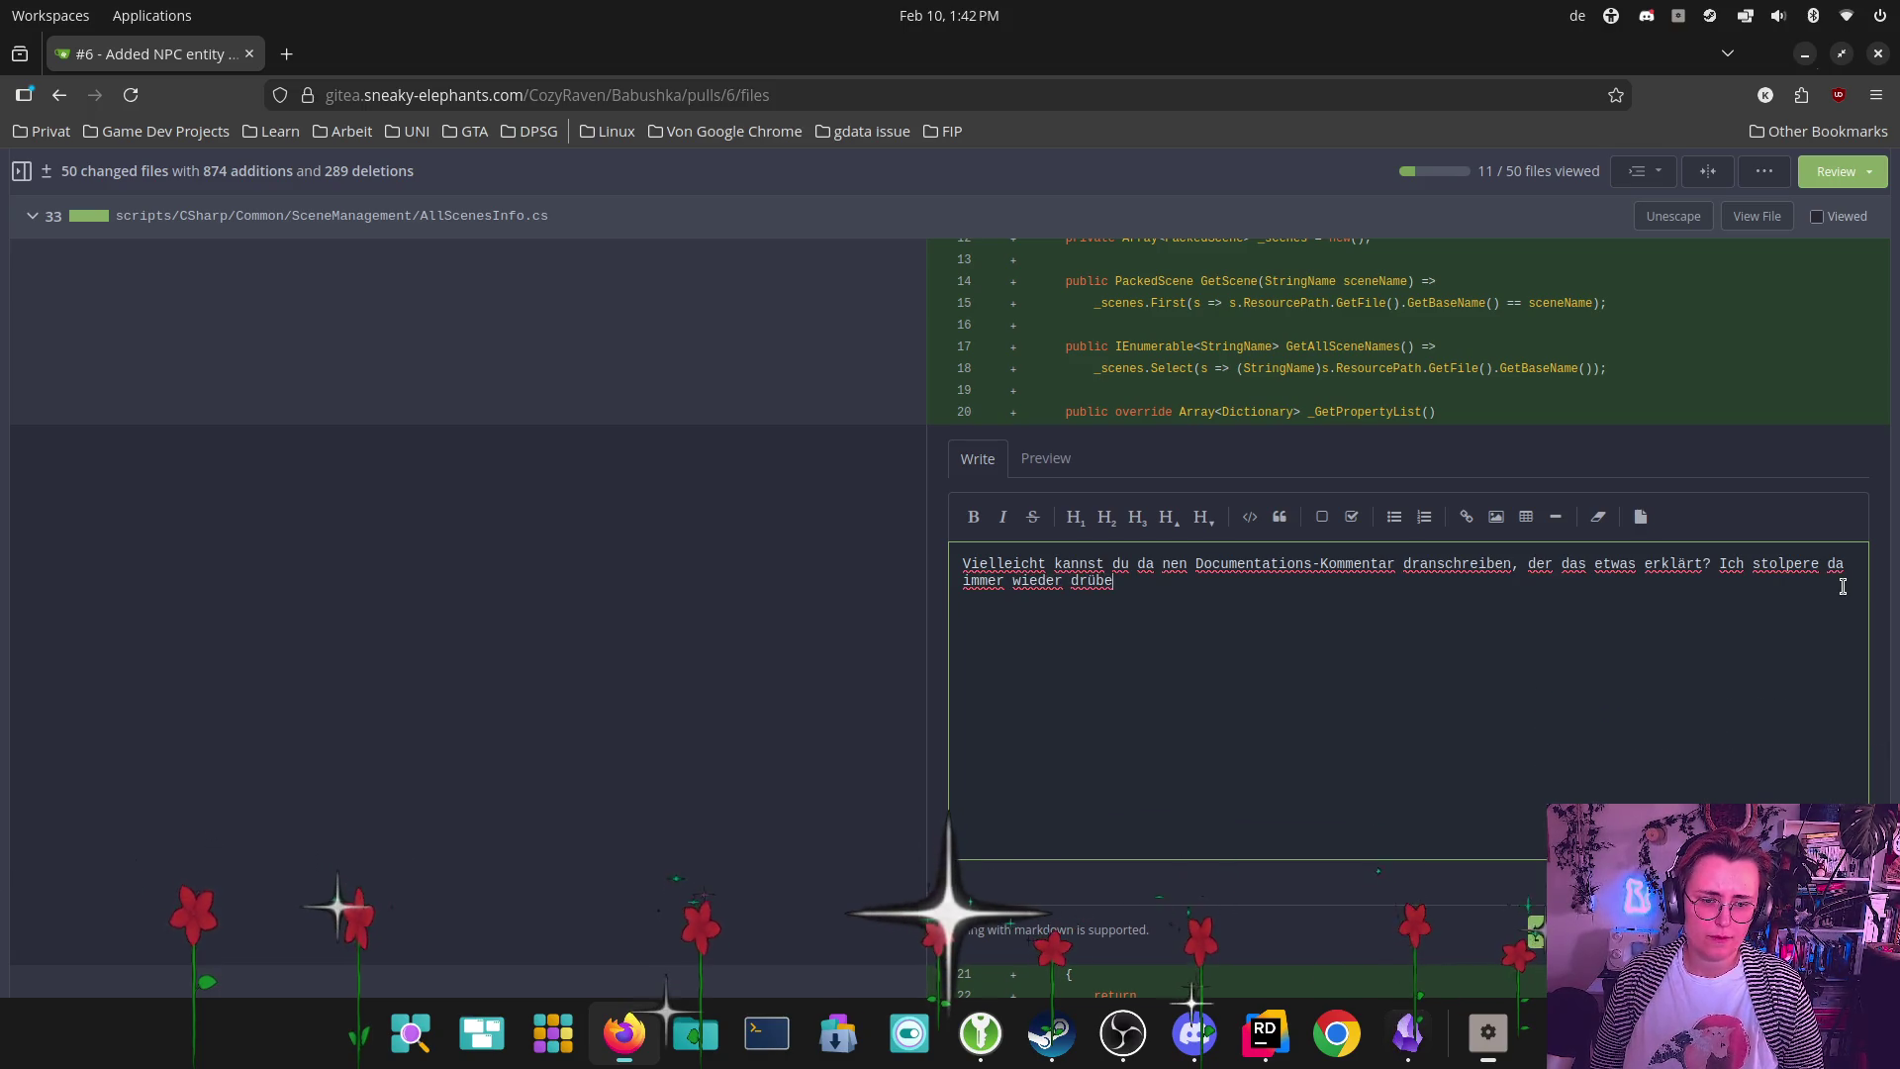
text(r und die IDE i)
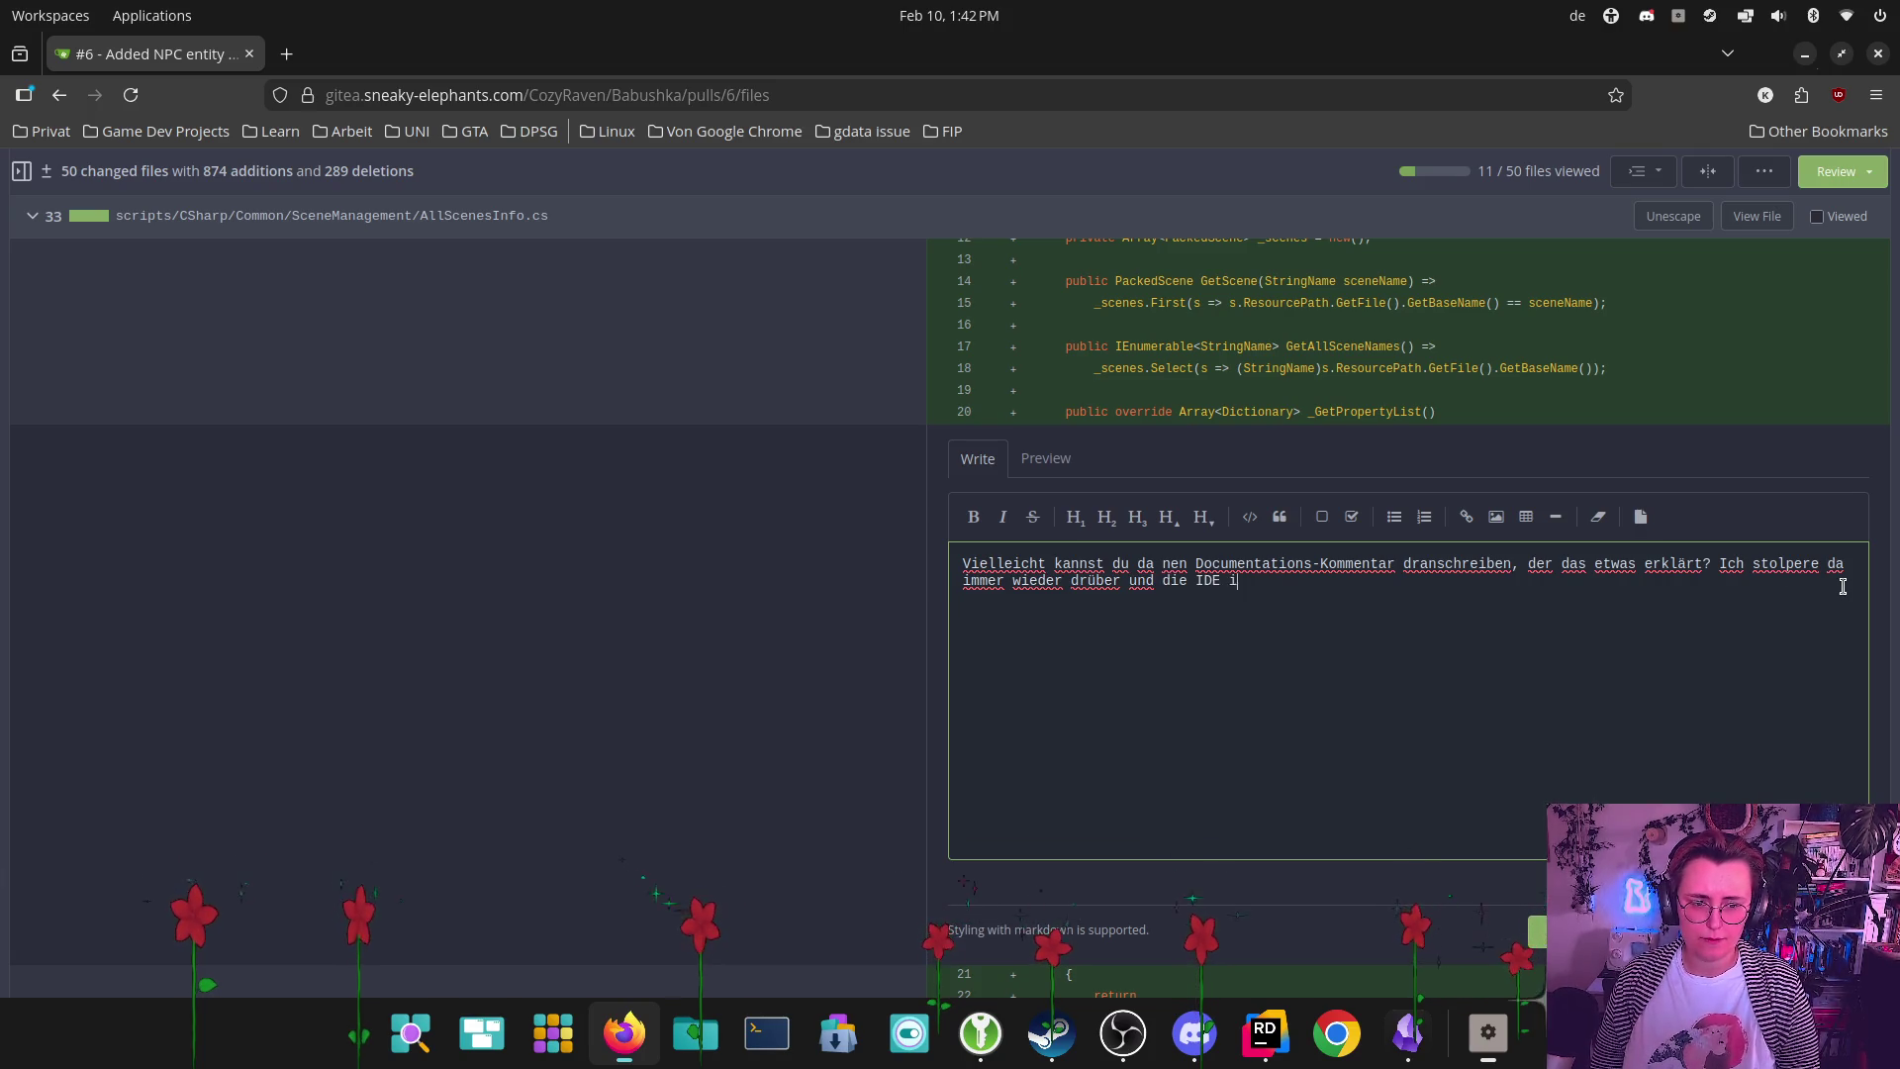
text( auch keine Hil)
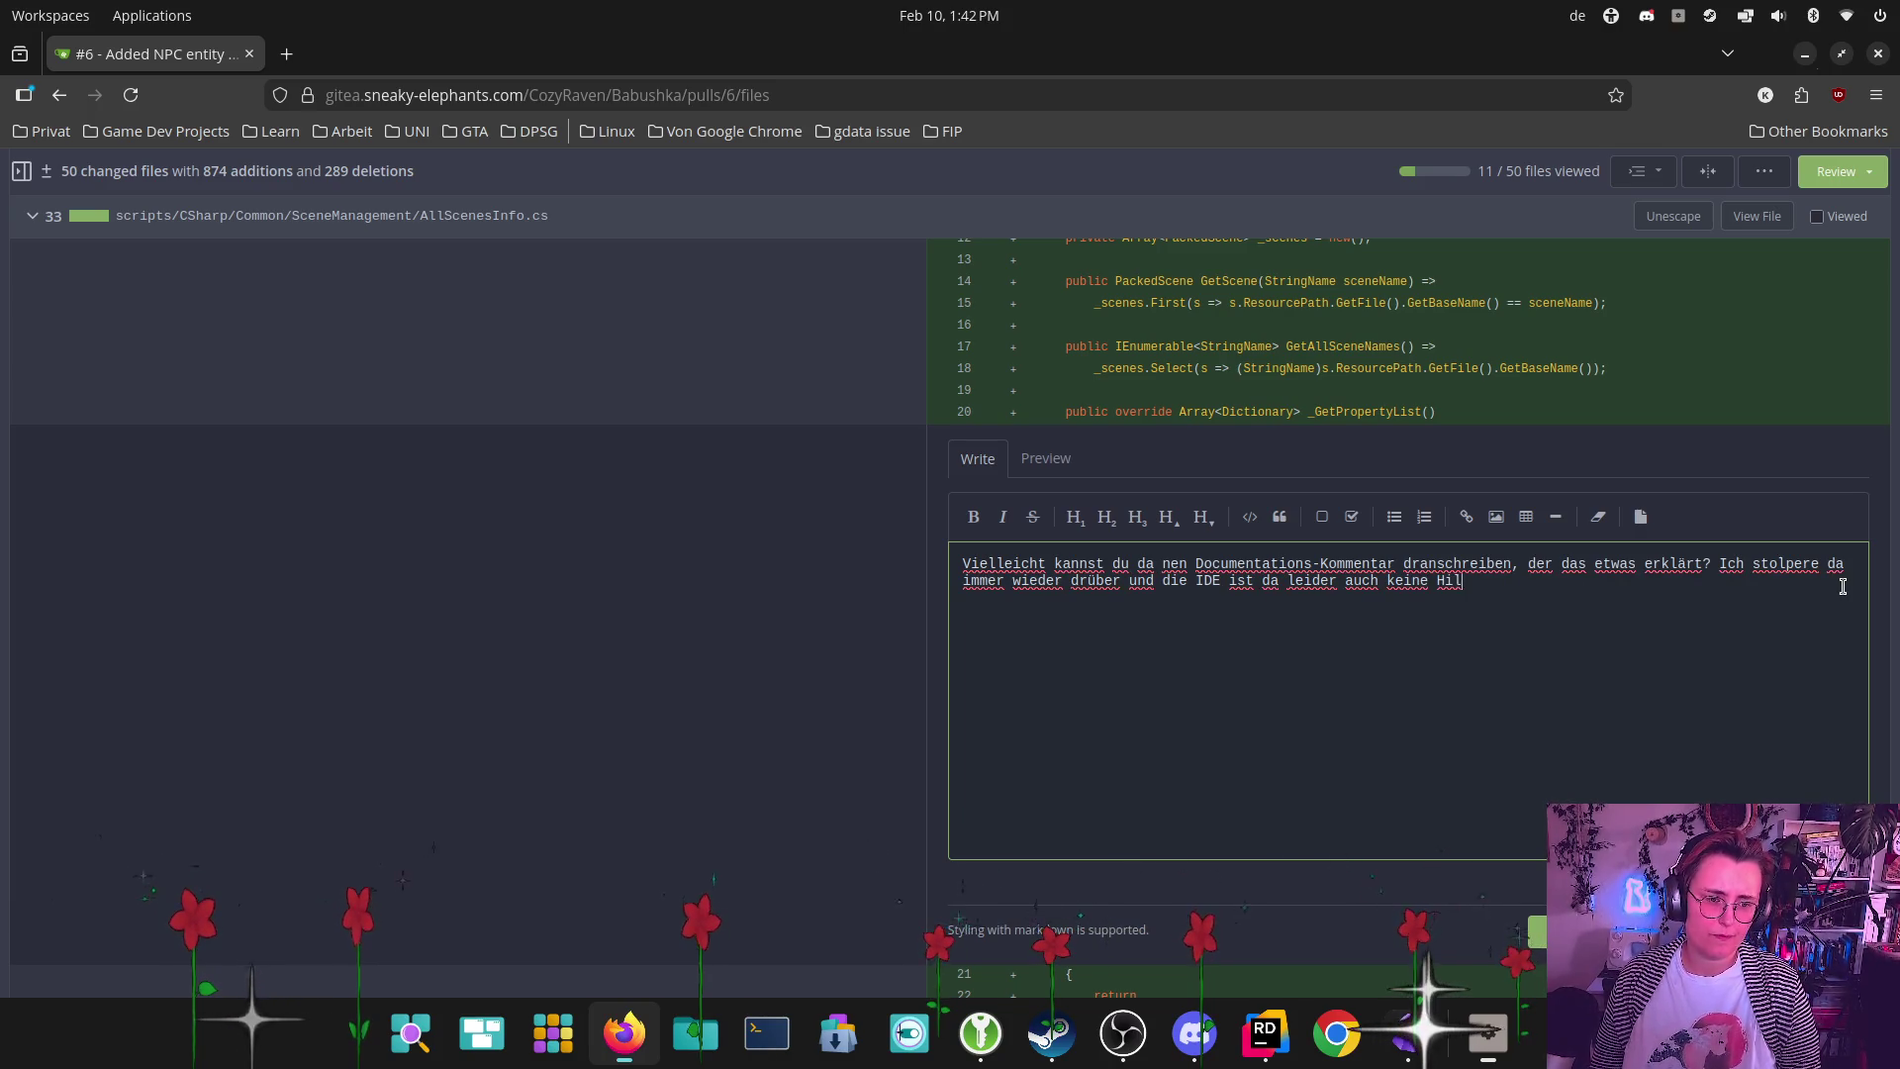
text(fe )
text(:()
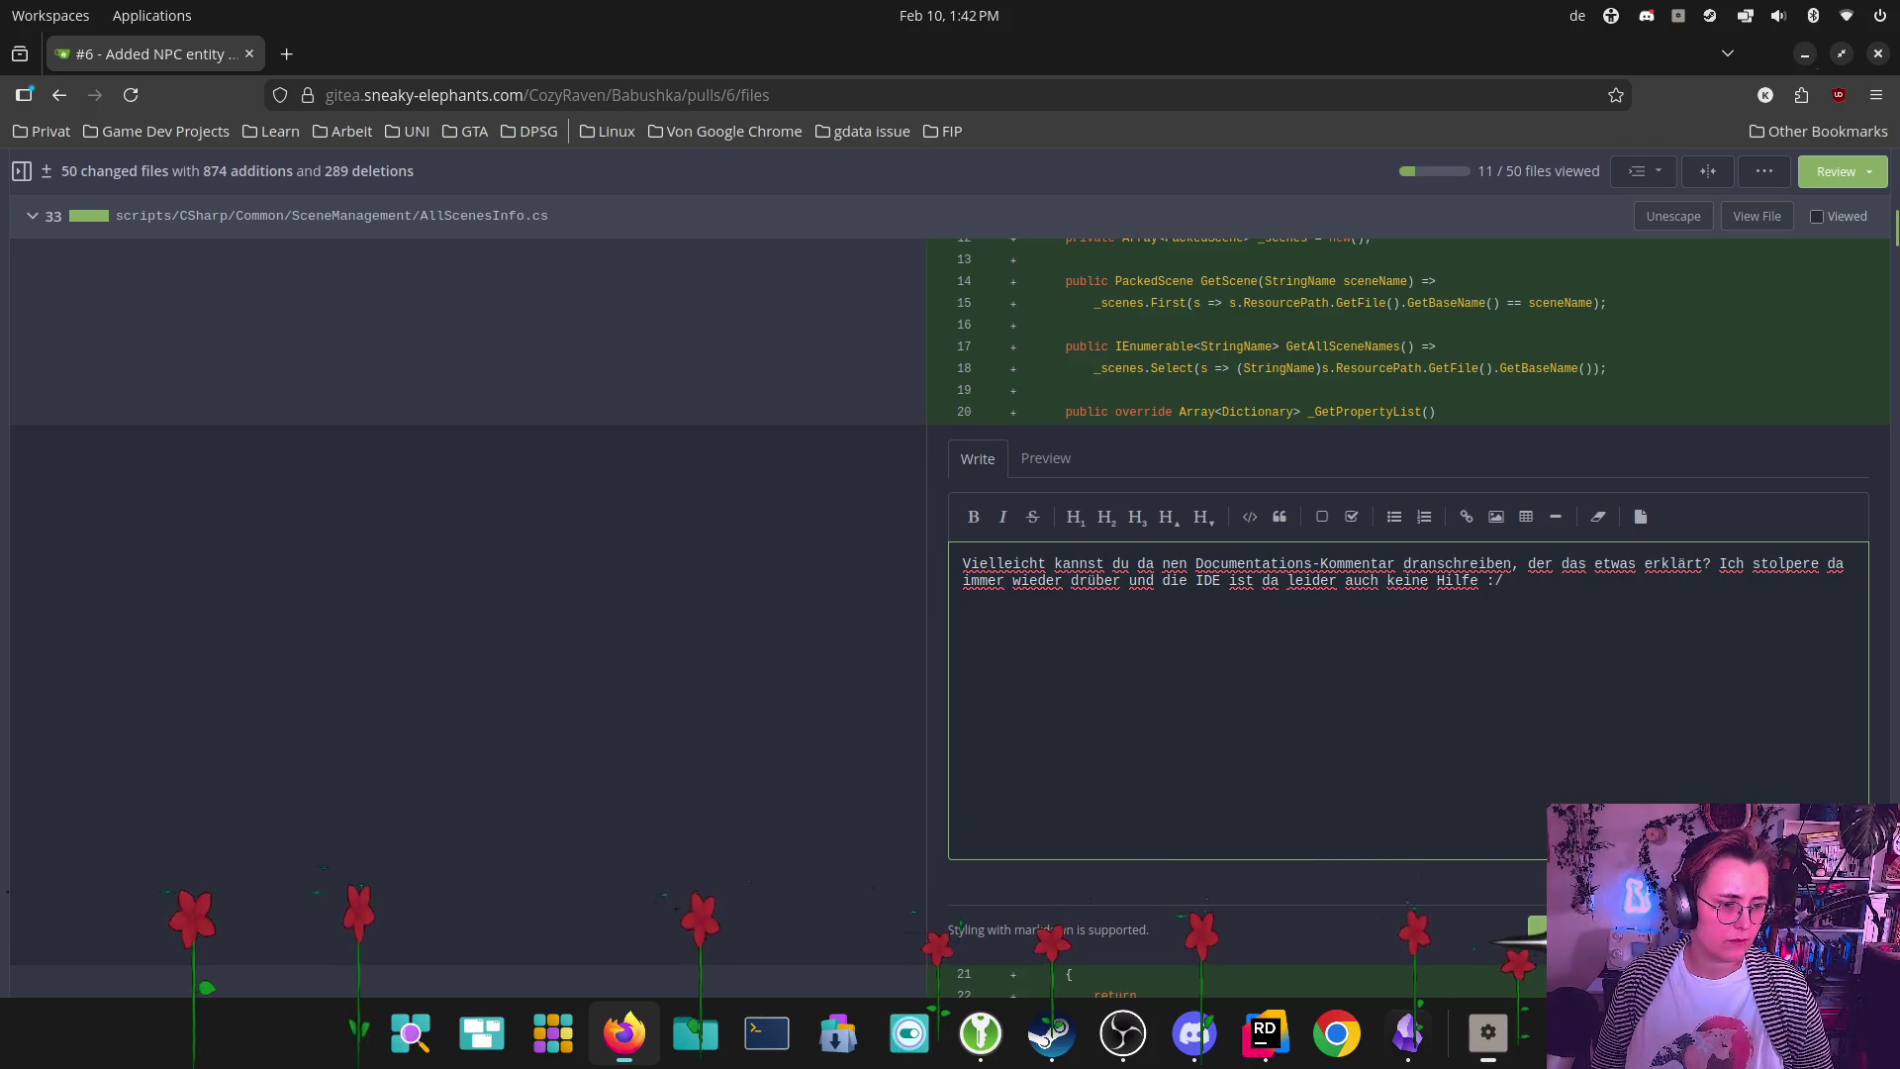
key(ctrl+Return)
scroll(1499, 579, down, 5)
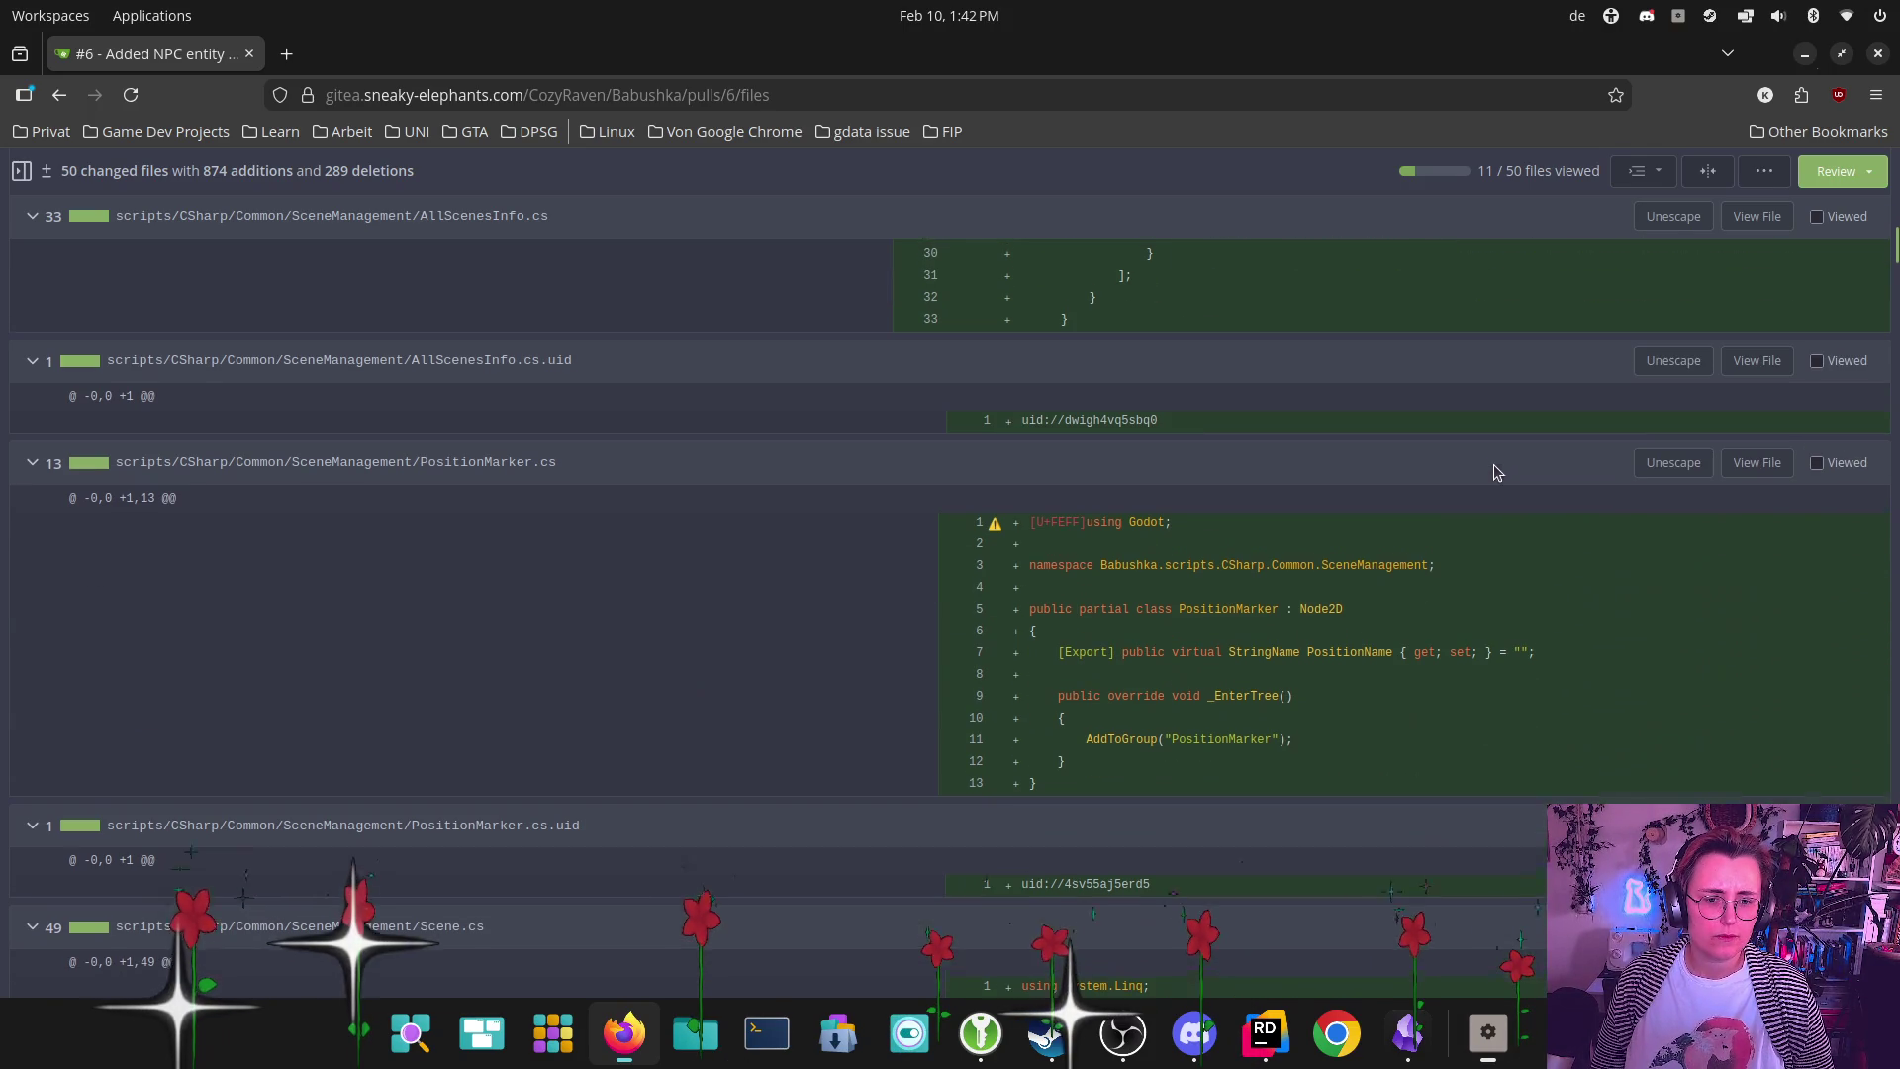
Mark AllScenesInfo.cs.uid and AllScenesInfo.cs as viewed (13 of 50), then return to Rider
click(1817, 361)
scroll(1760, 420, up, 5)
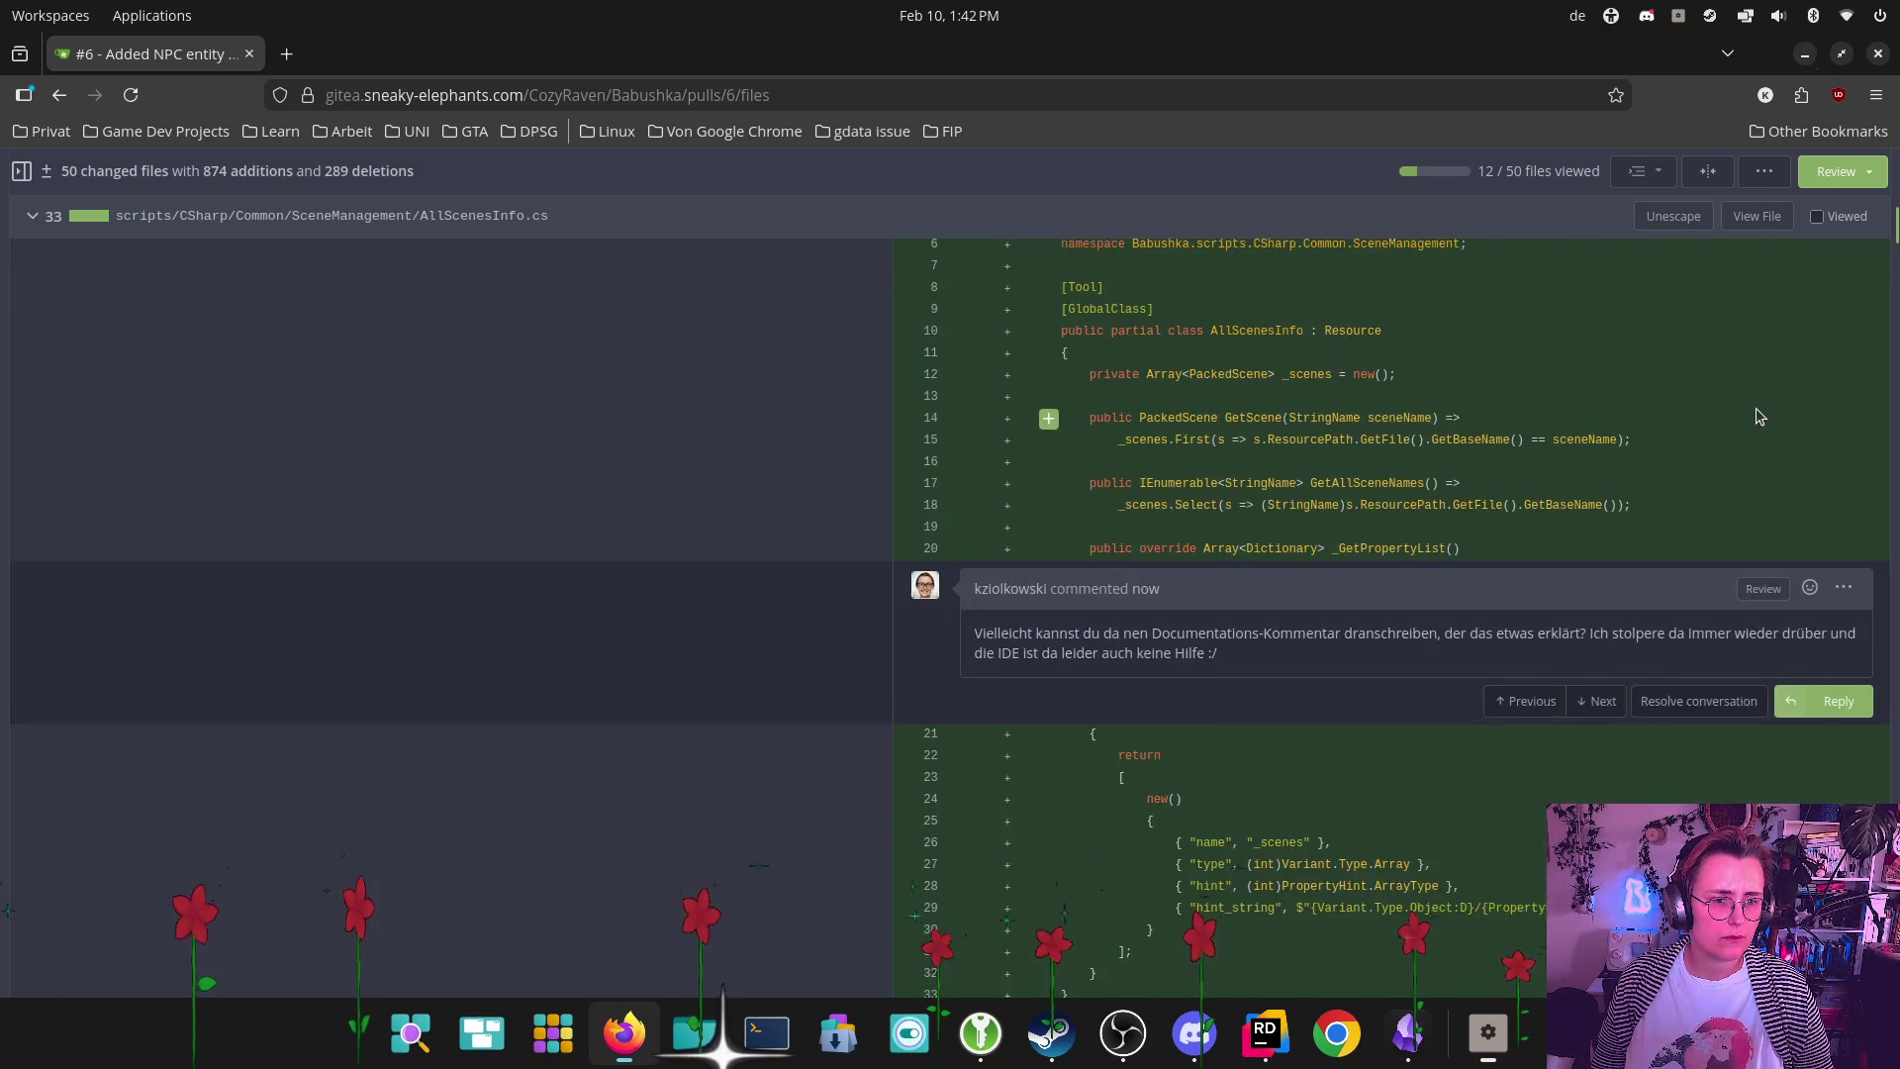
scroll(1771, 406, up, 3)
click(1816, 349)
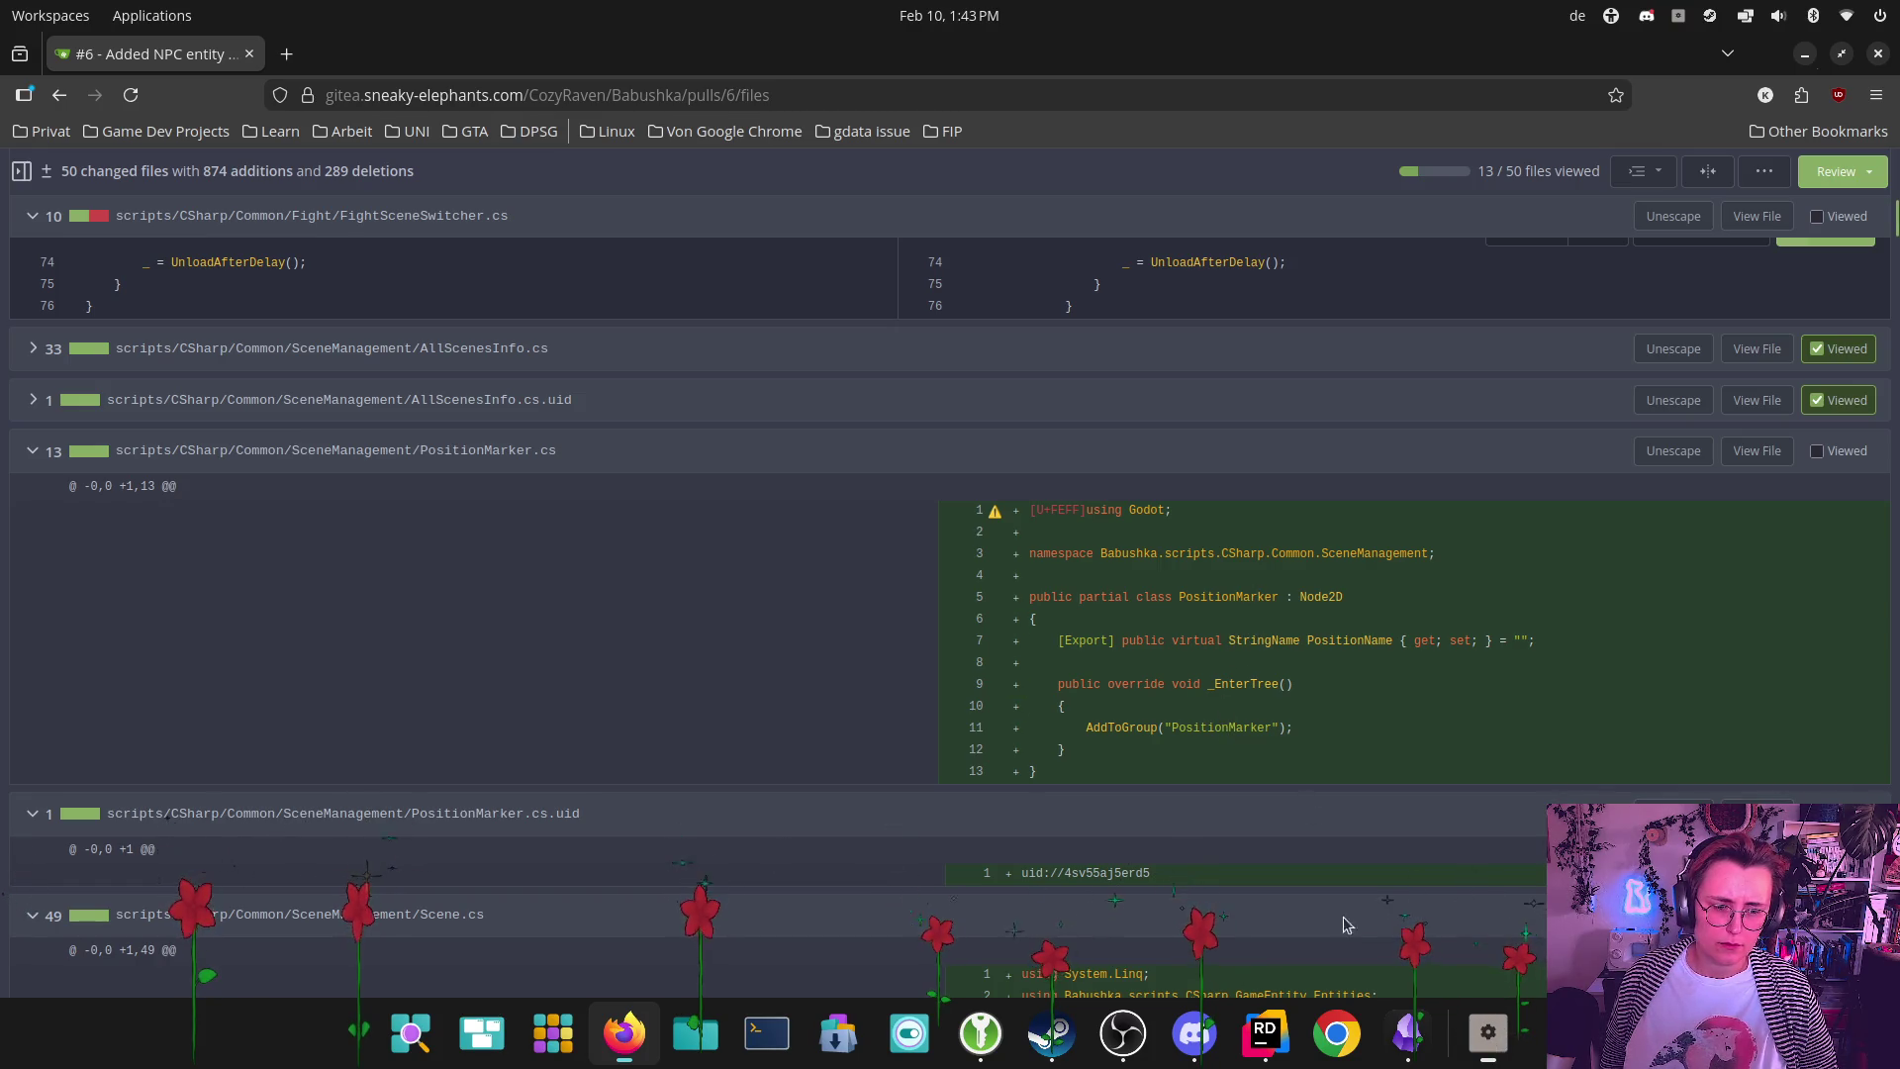
click(1265, 1033)
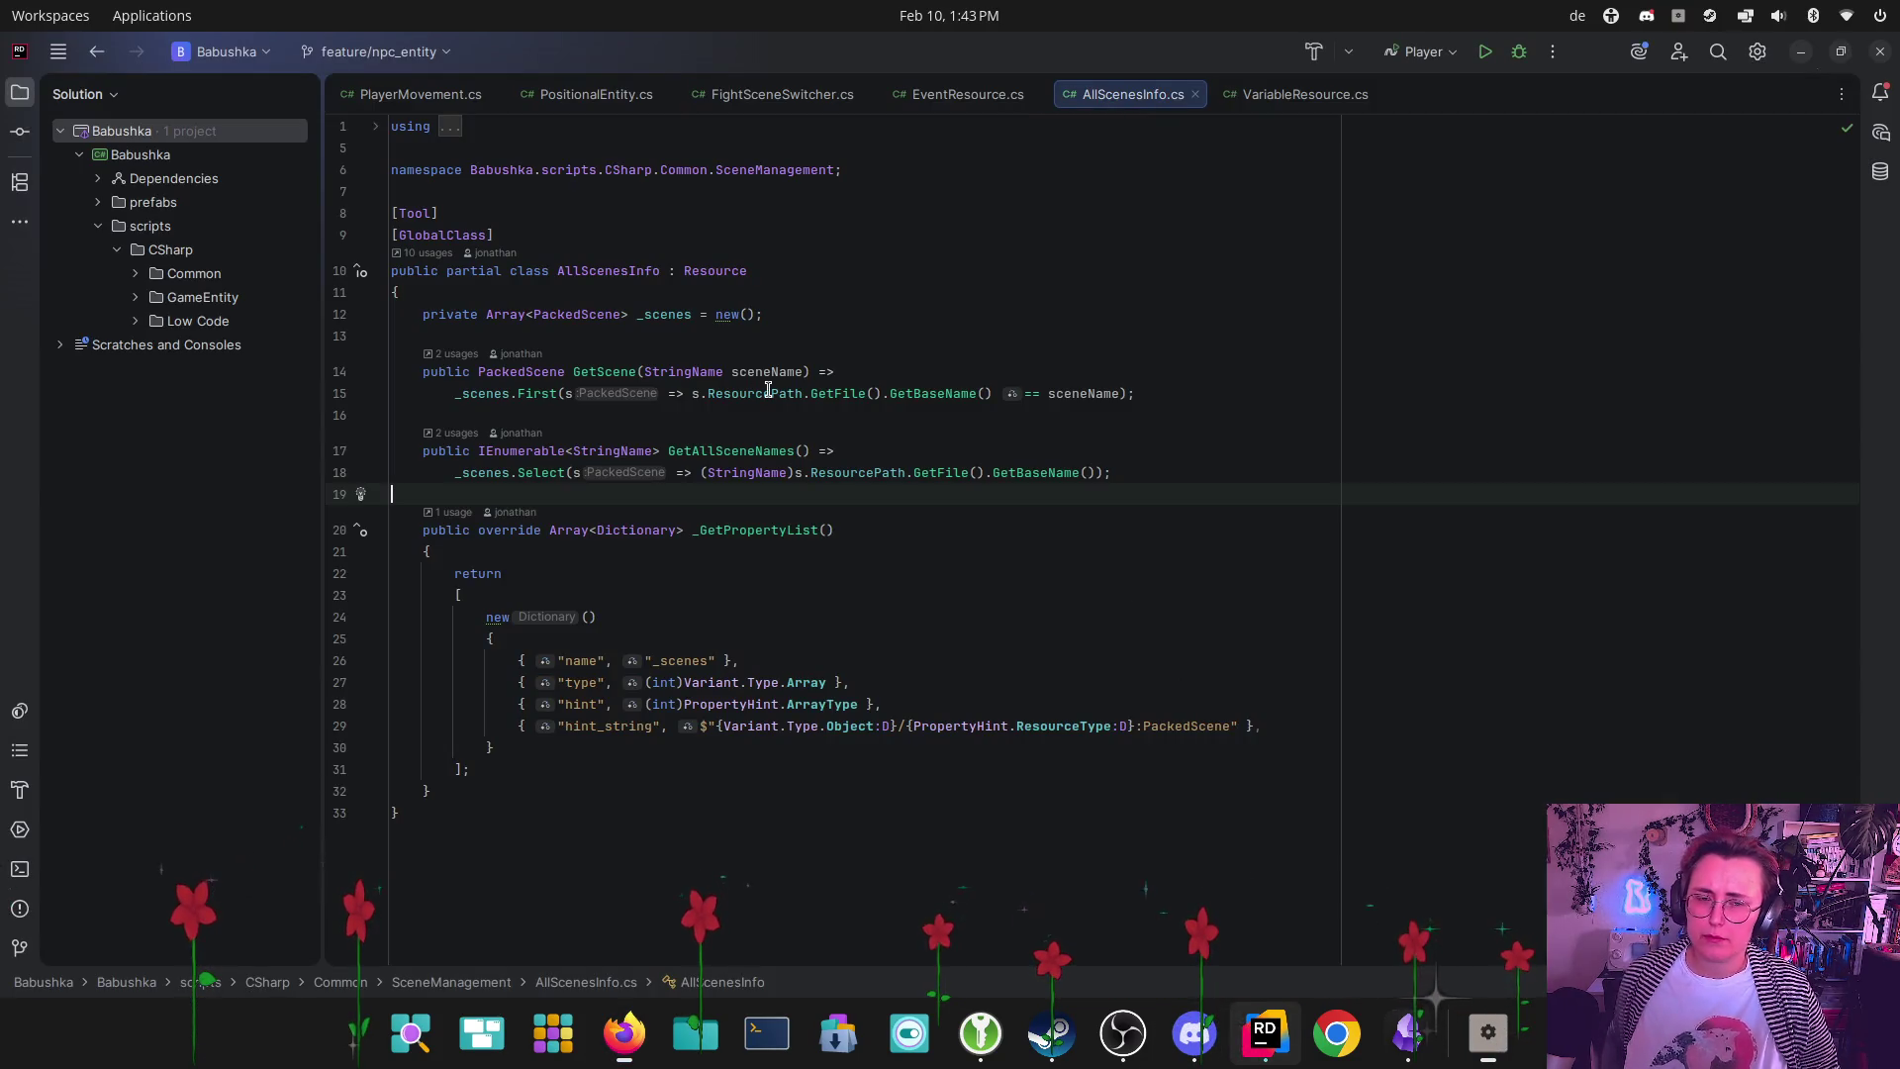
Open PositionMarker.cs via Search Everywhere and navigate to its subclass SceneDoor.cs
key(ctrl+t)
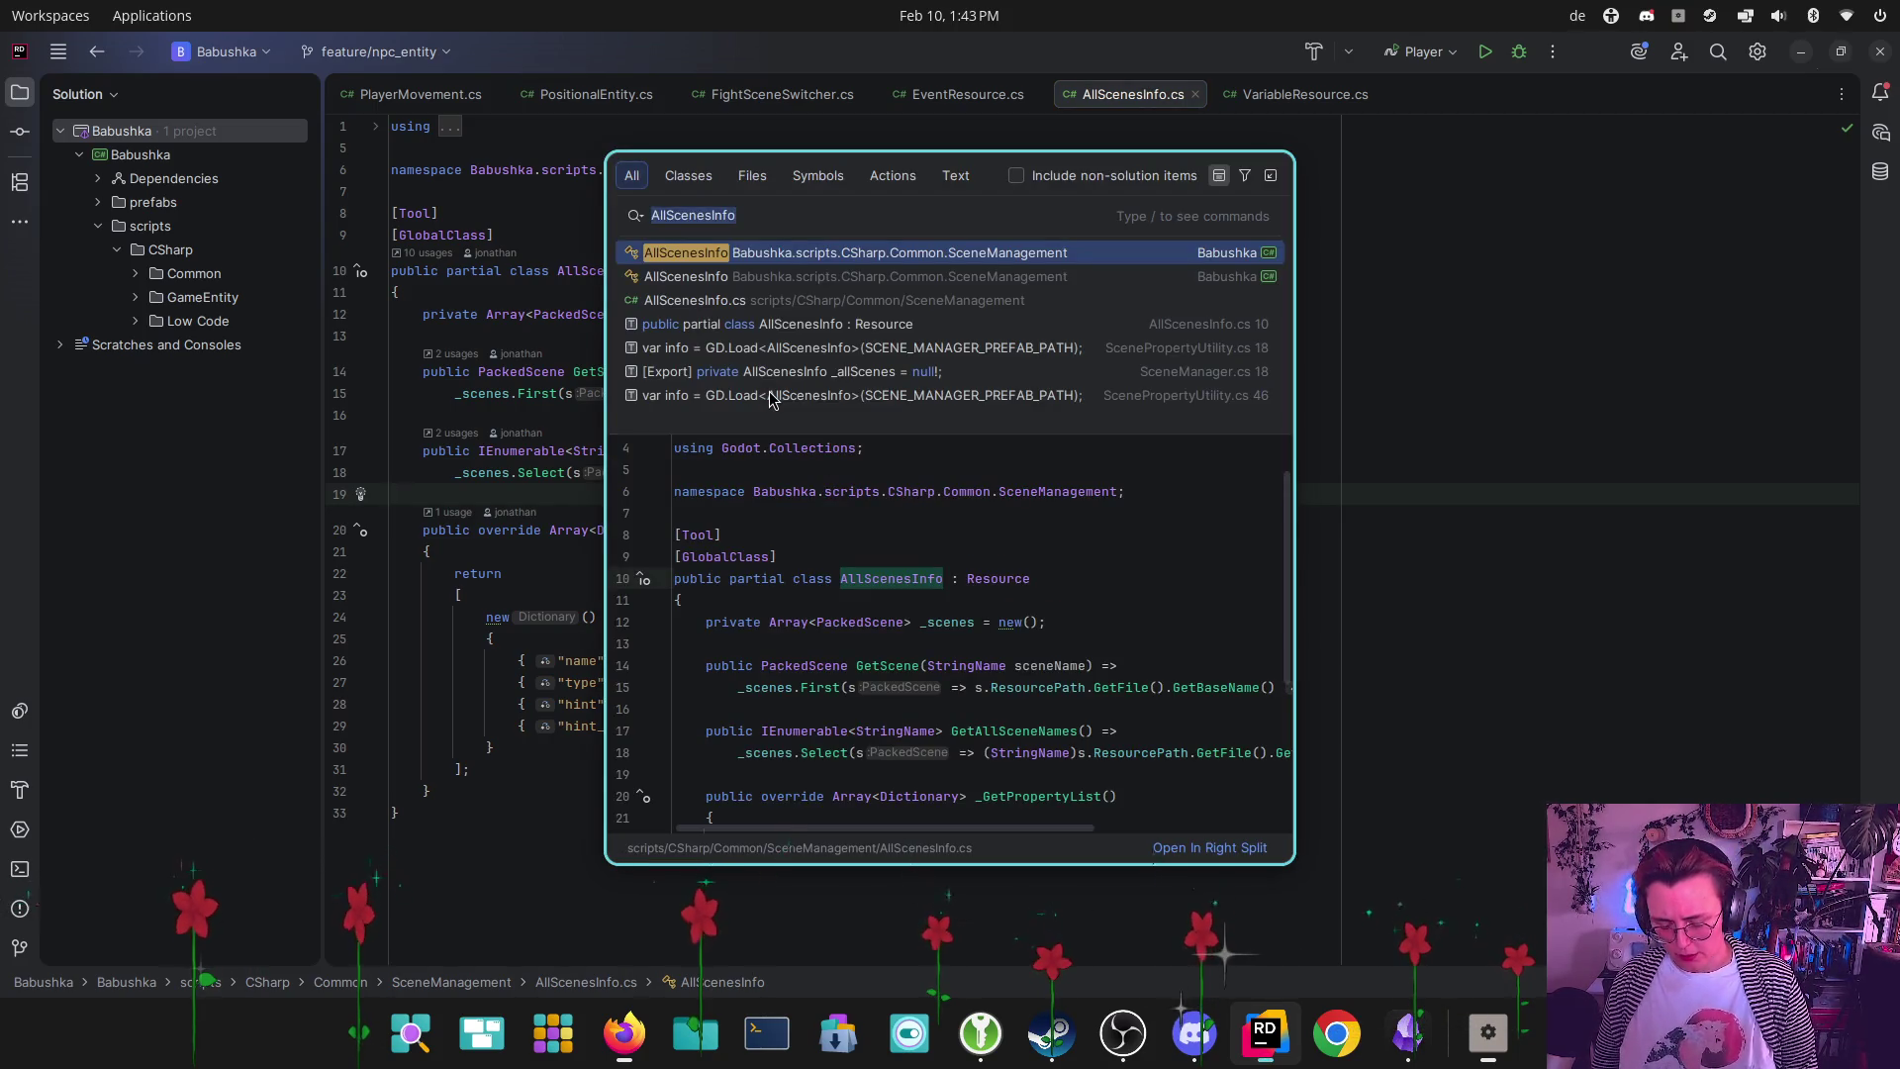
text(PositionMarke)
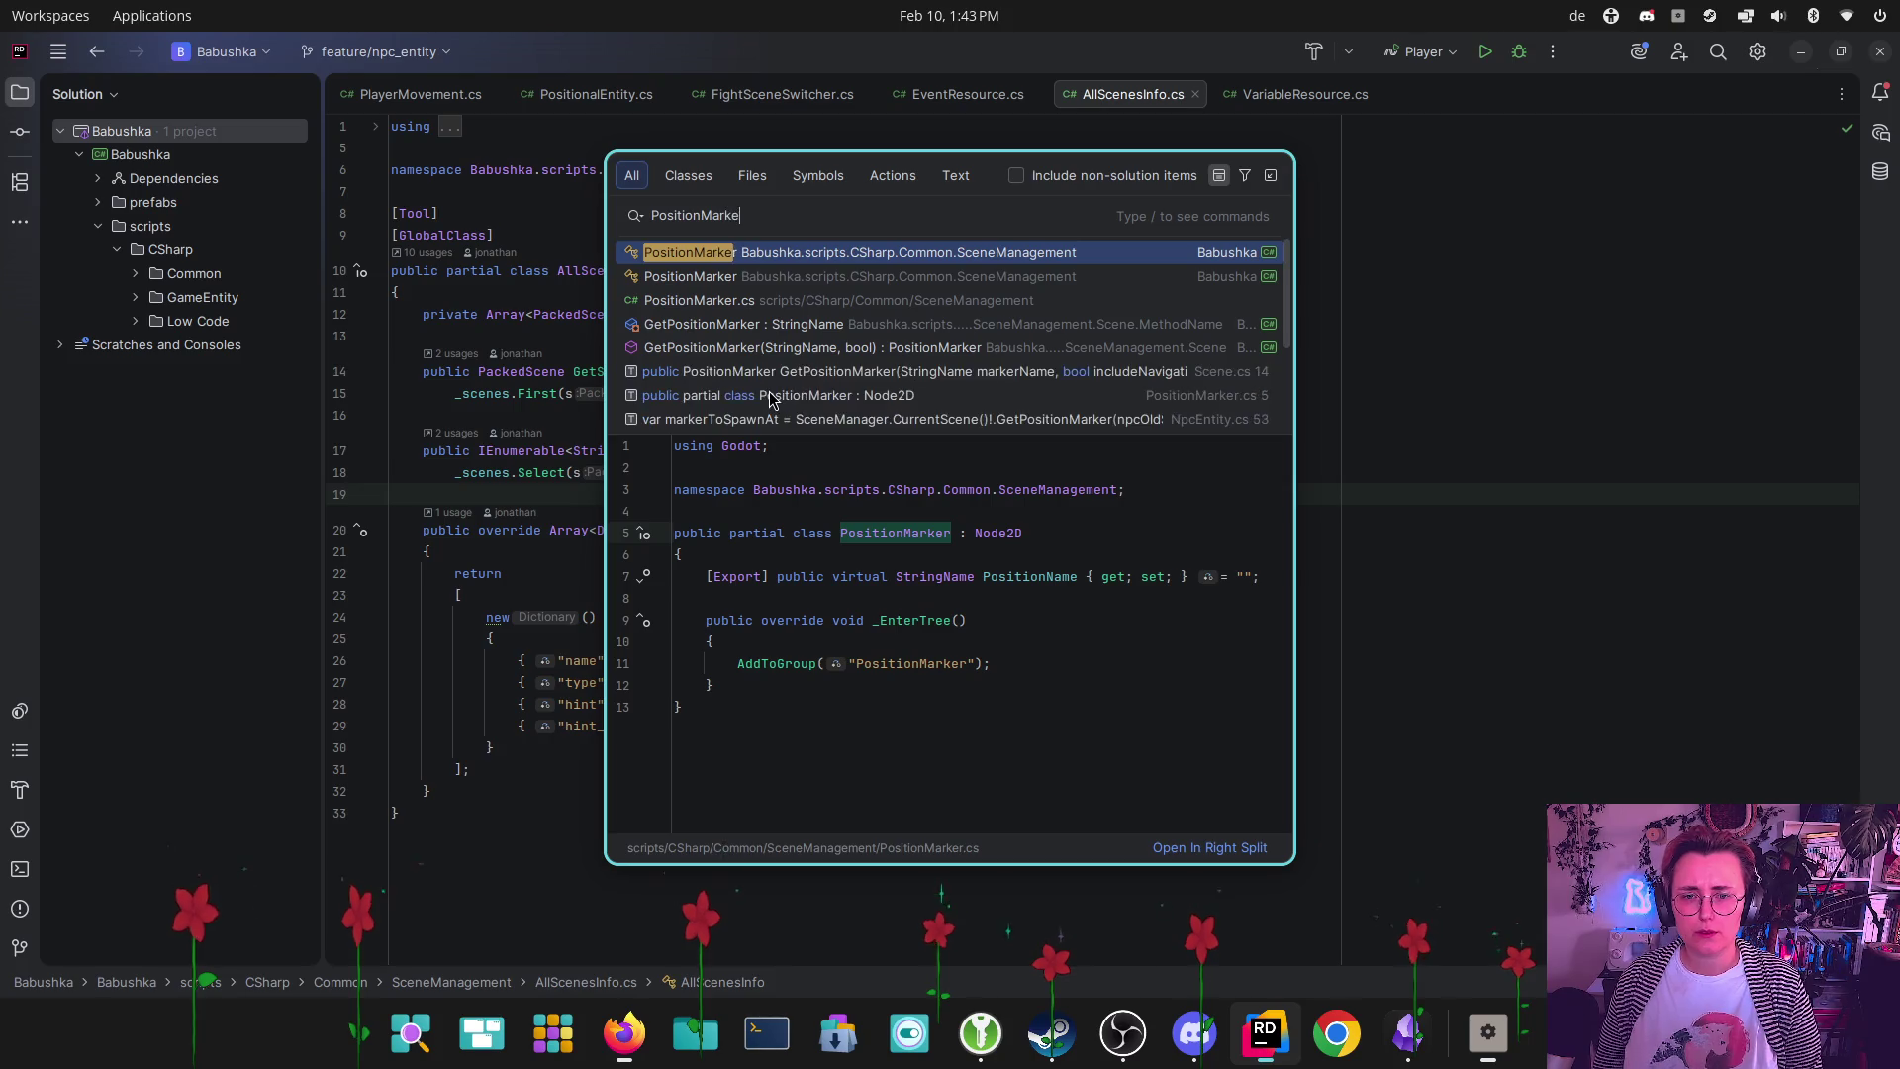
key(Return)
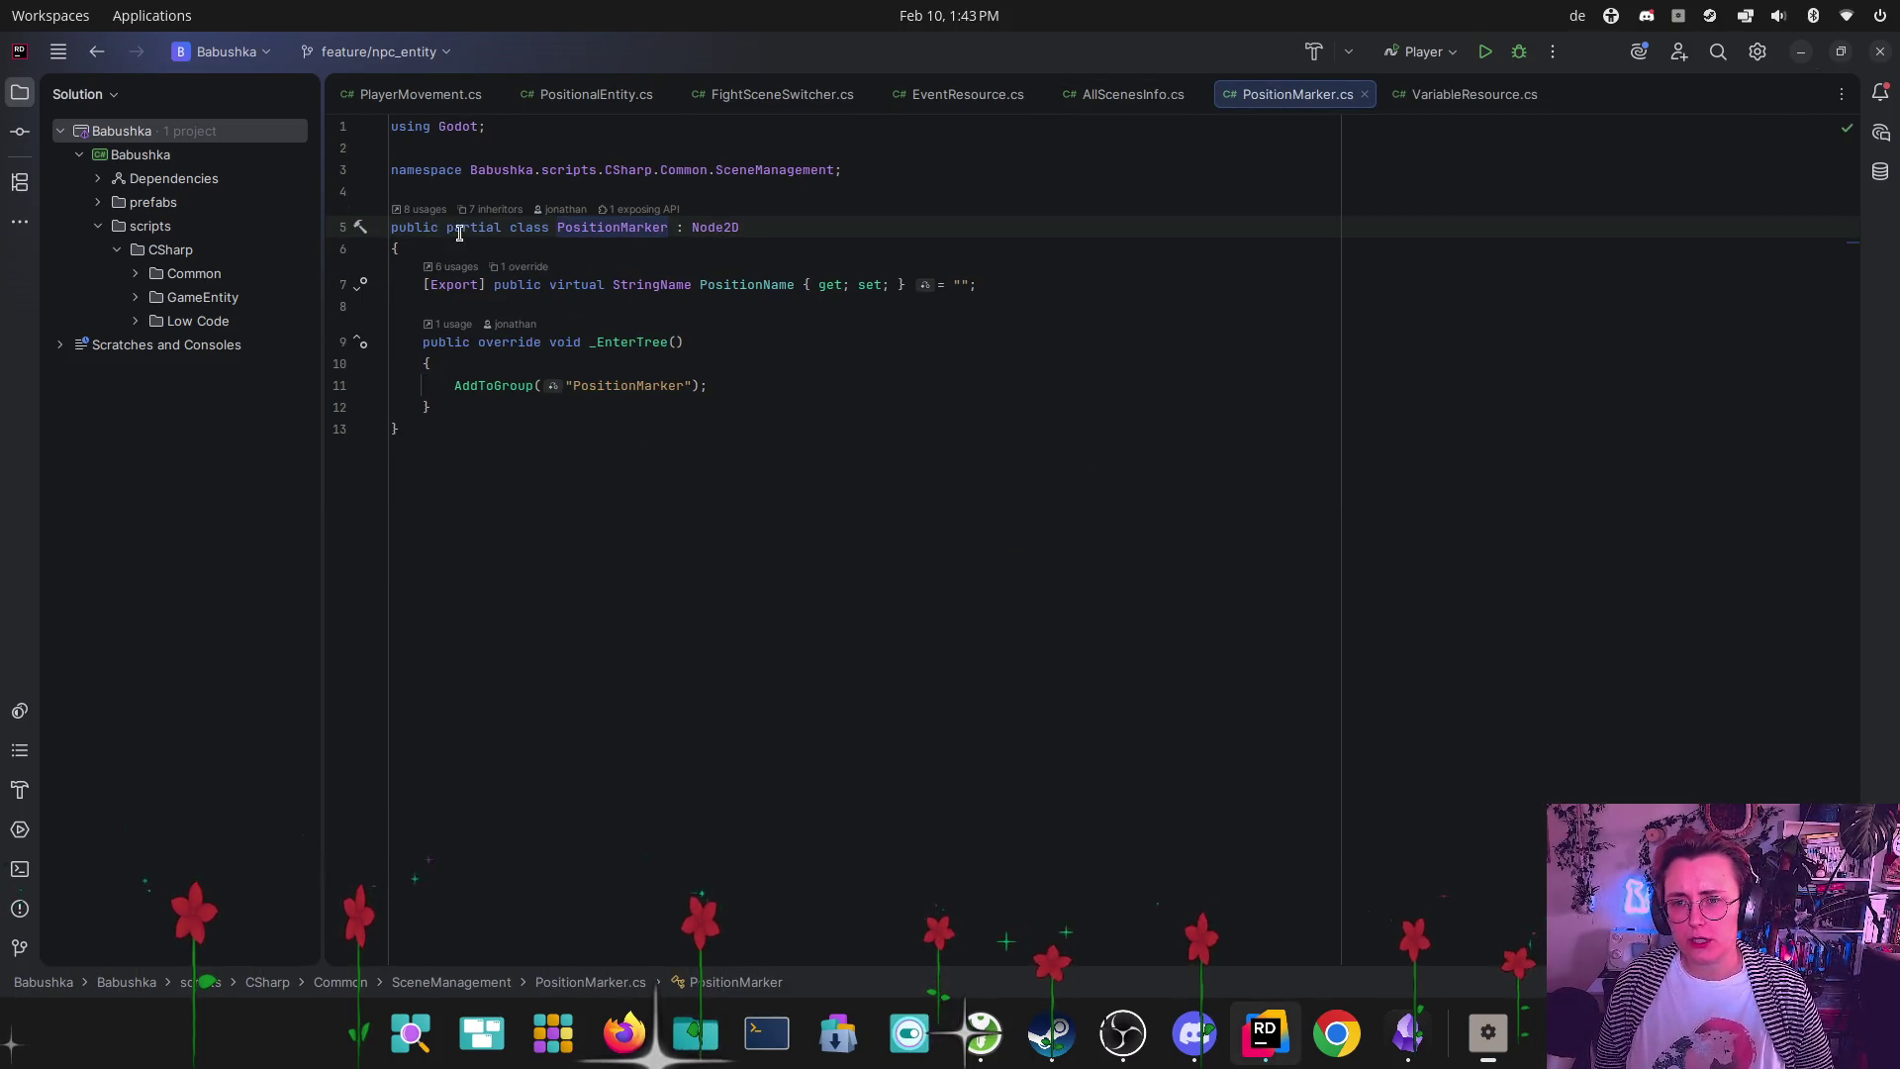
click(524, 211)
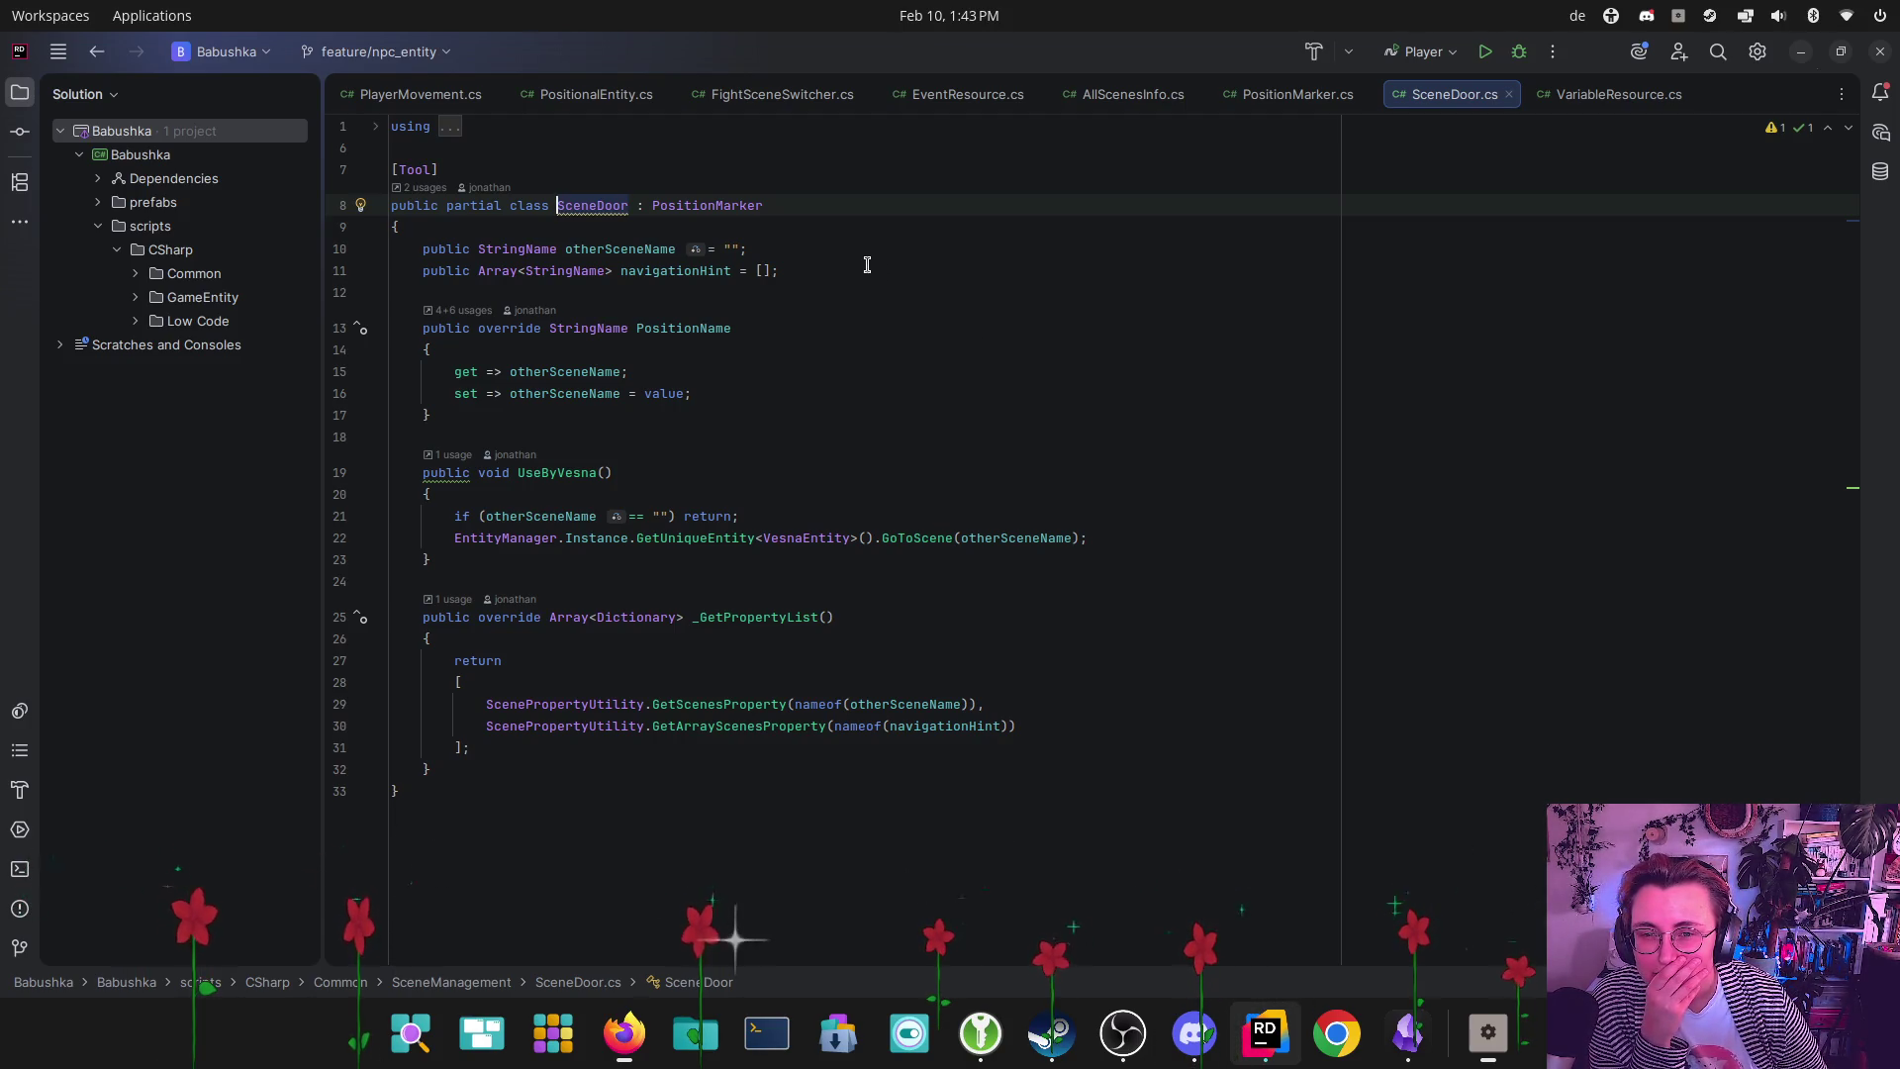
click(1287, 96)
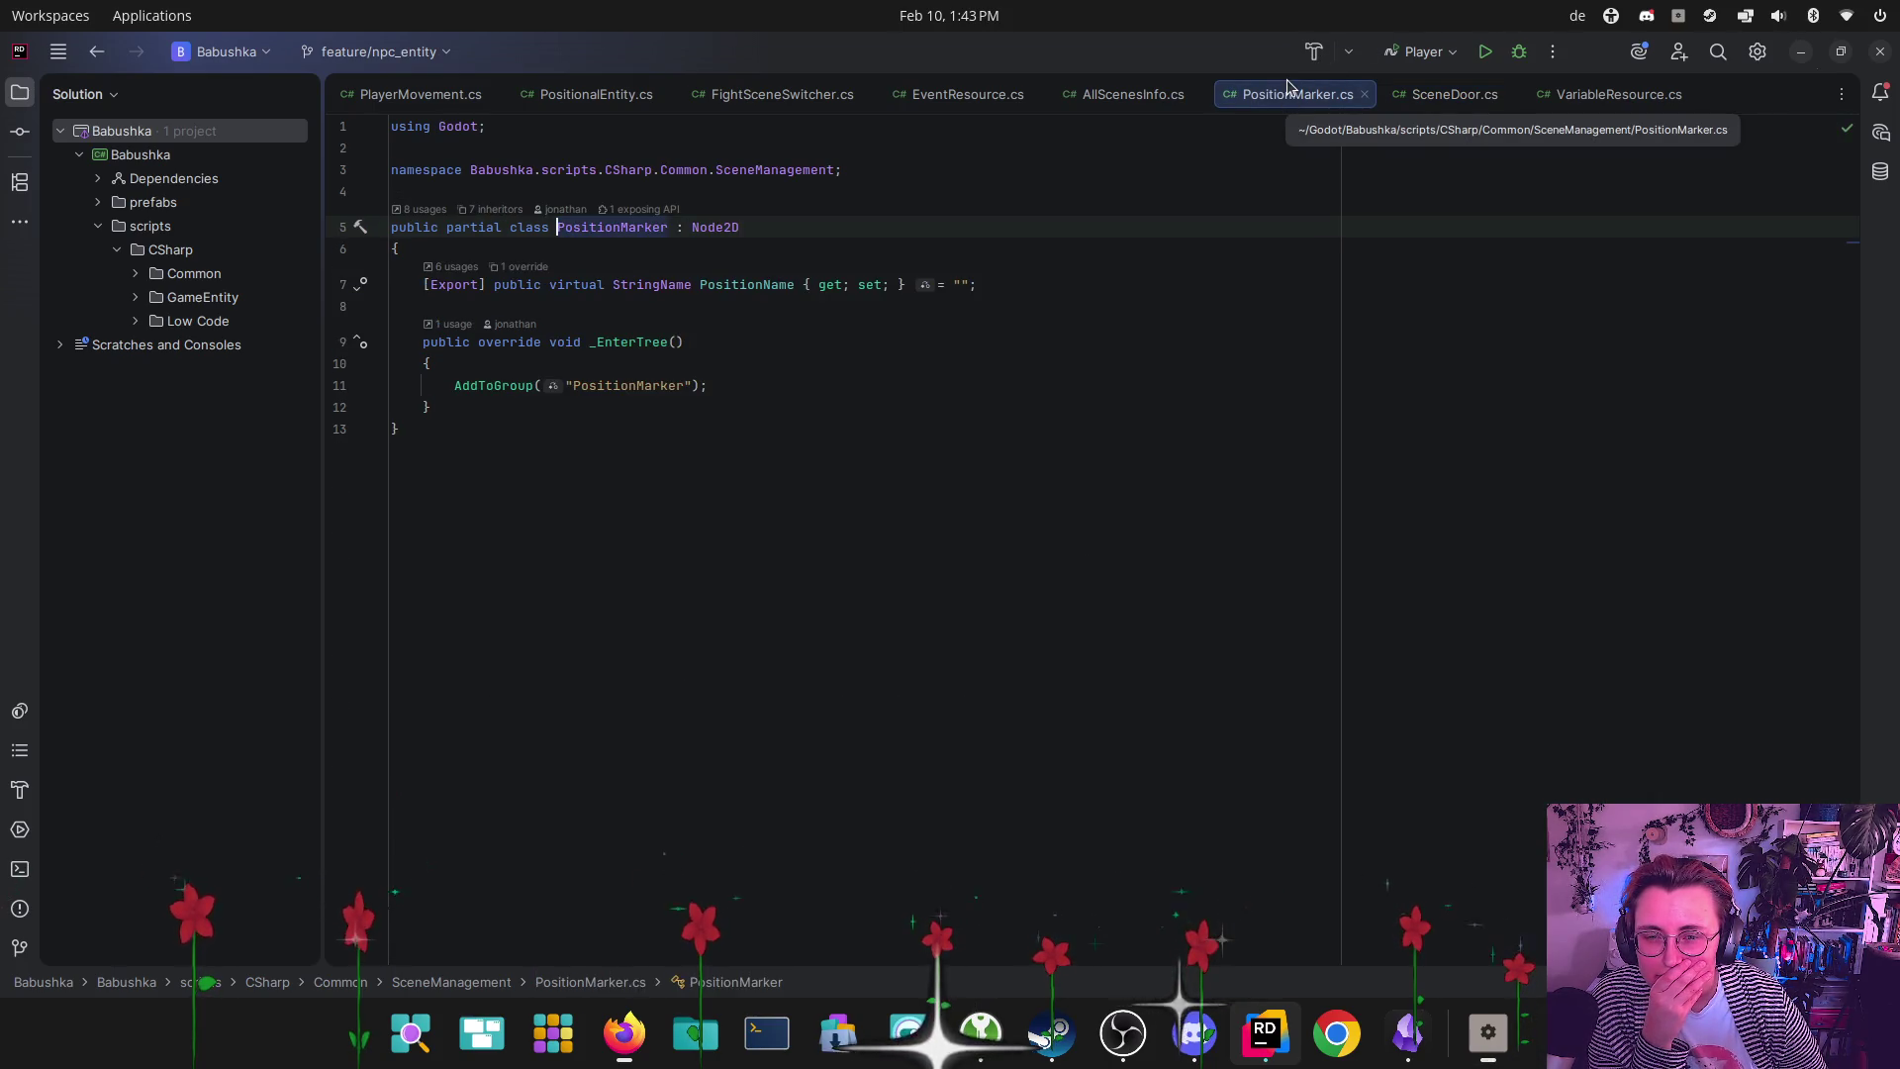
click(1471, 96)
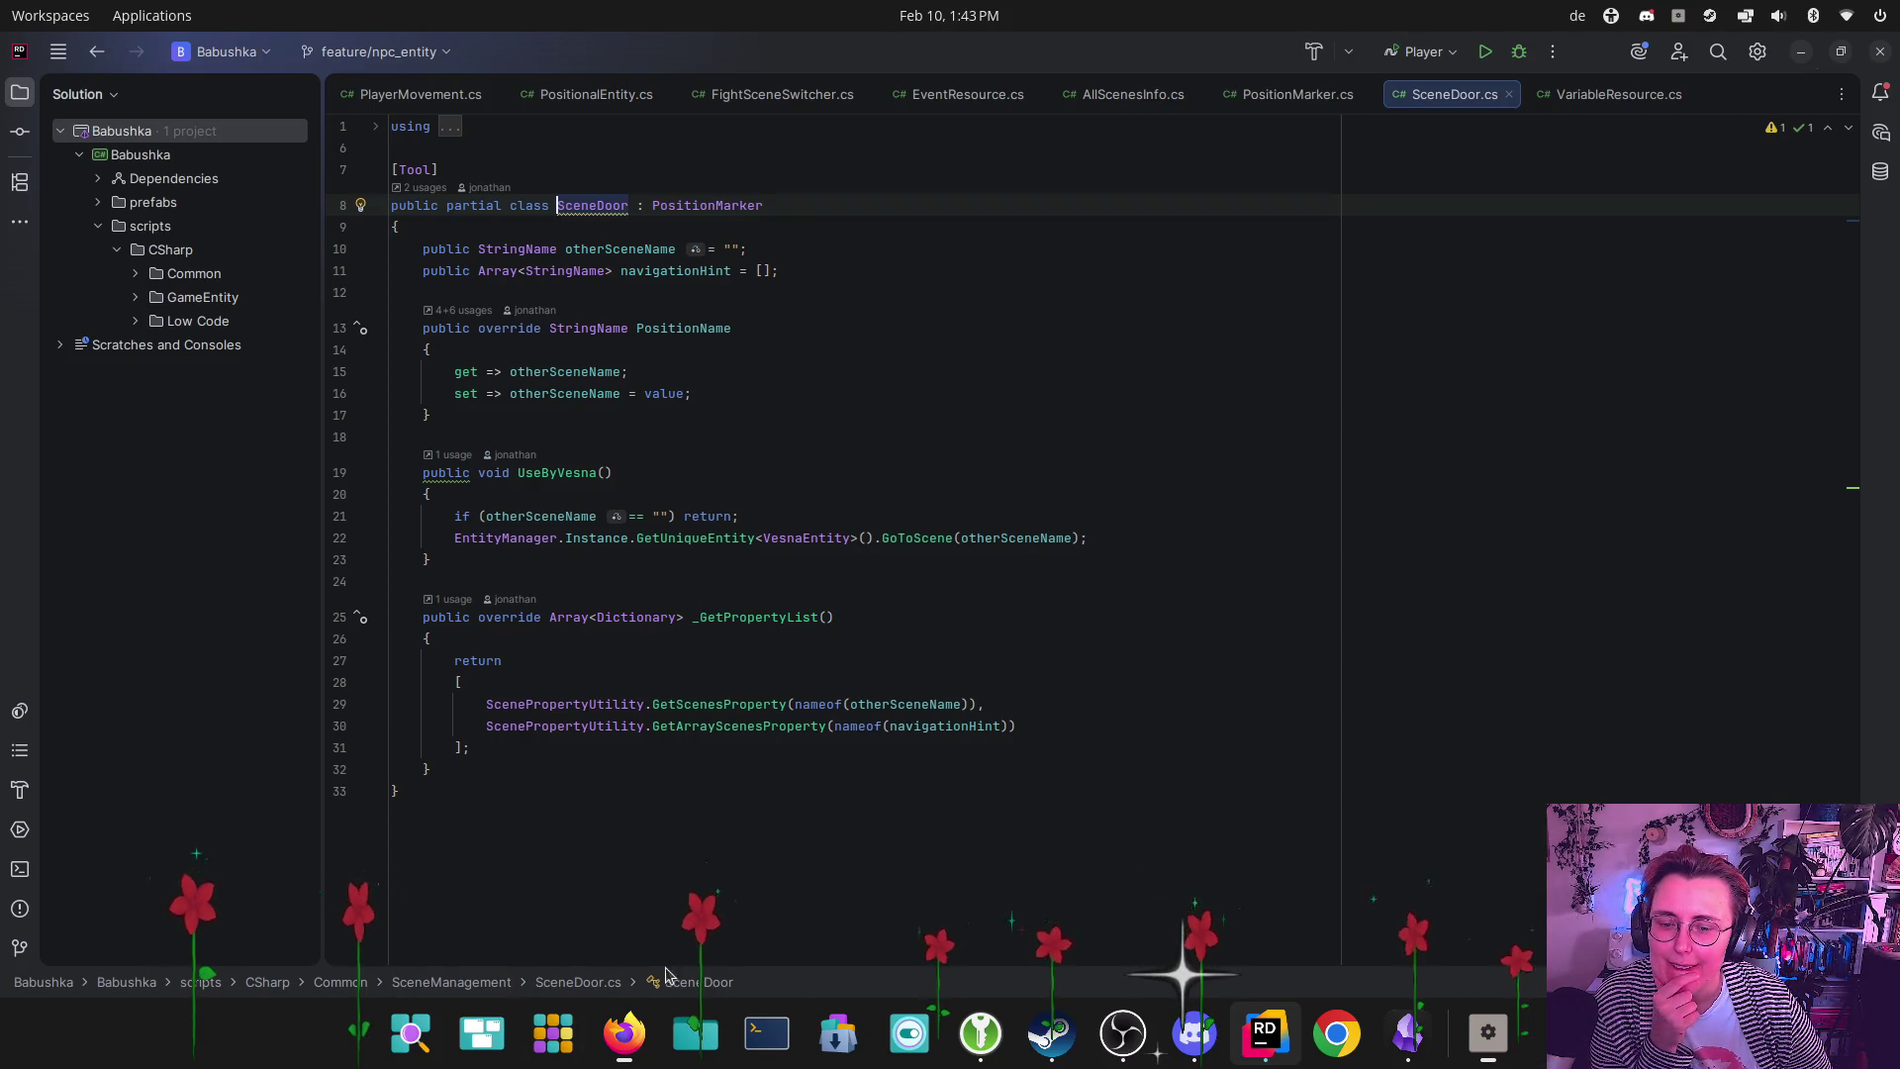
Launch Godot 4.5.1 mono from the Desktop folder and open the Babushka project
click(695, 1032)
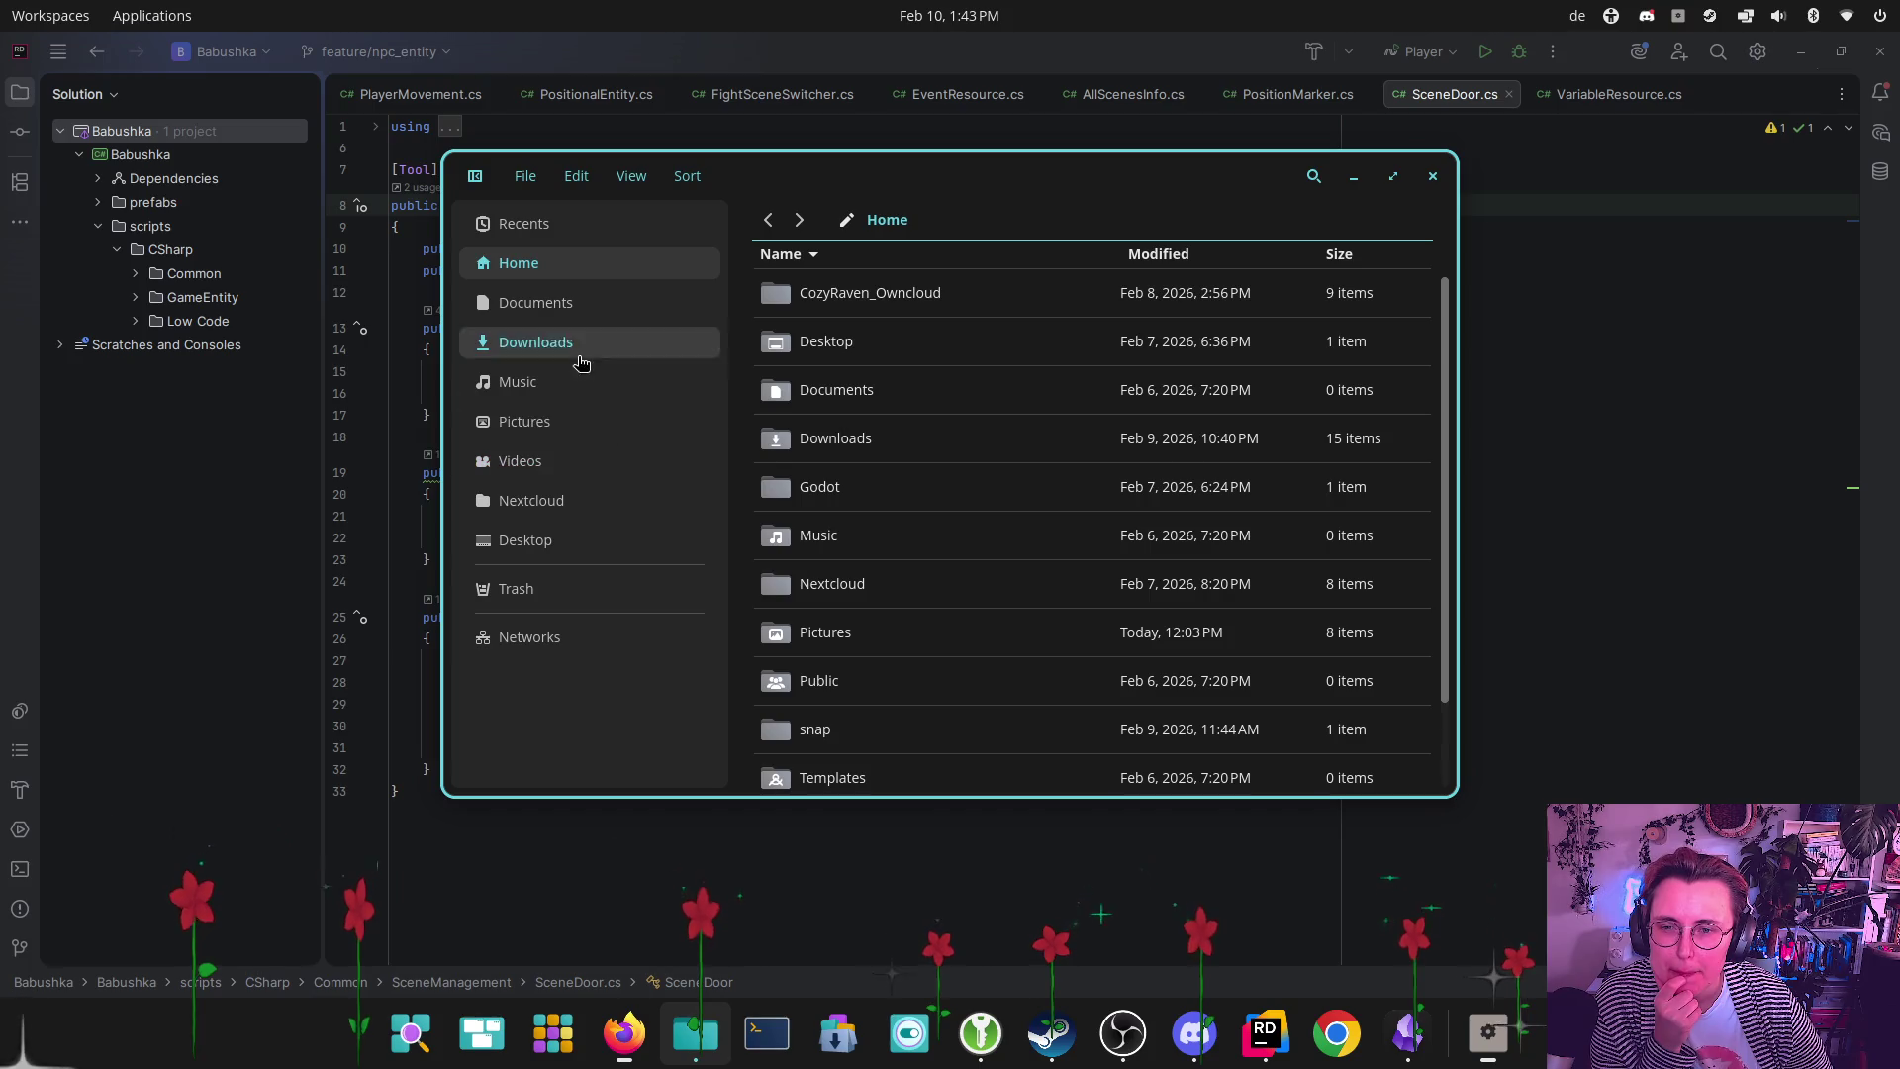
click(544, 540)
double_click(898, 290)
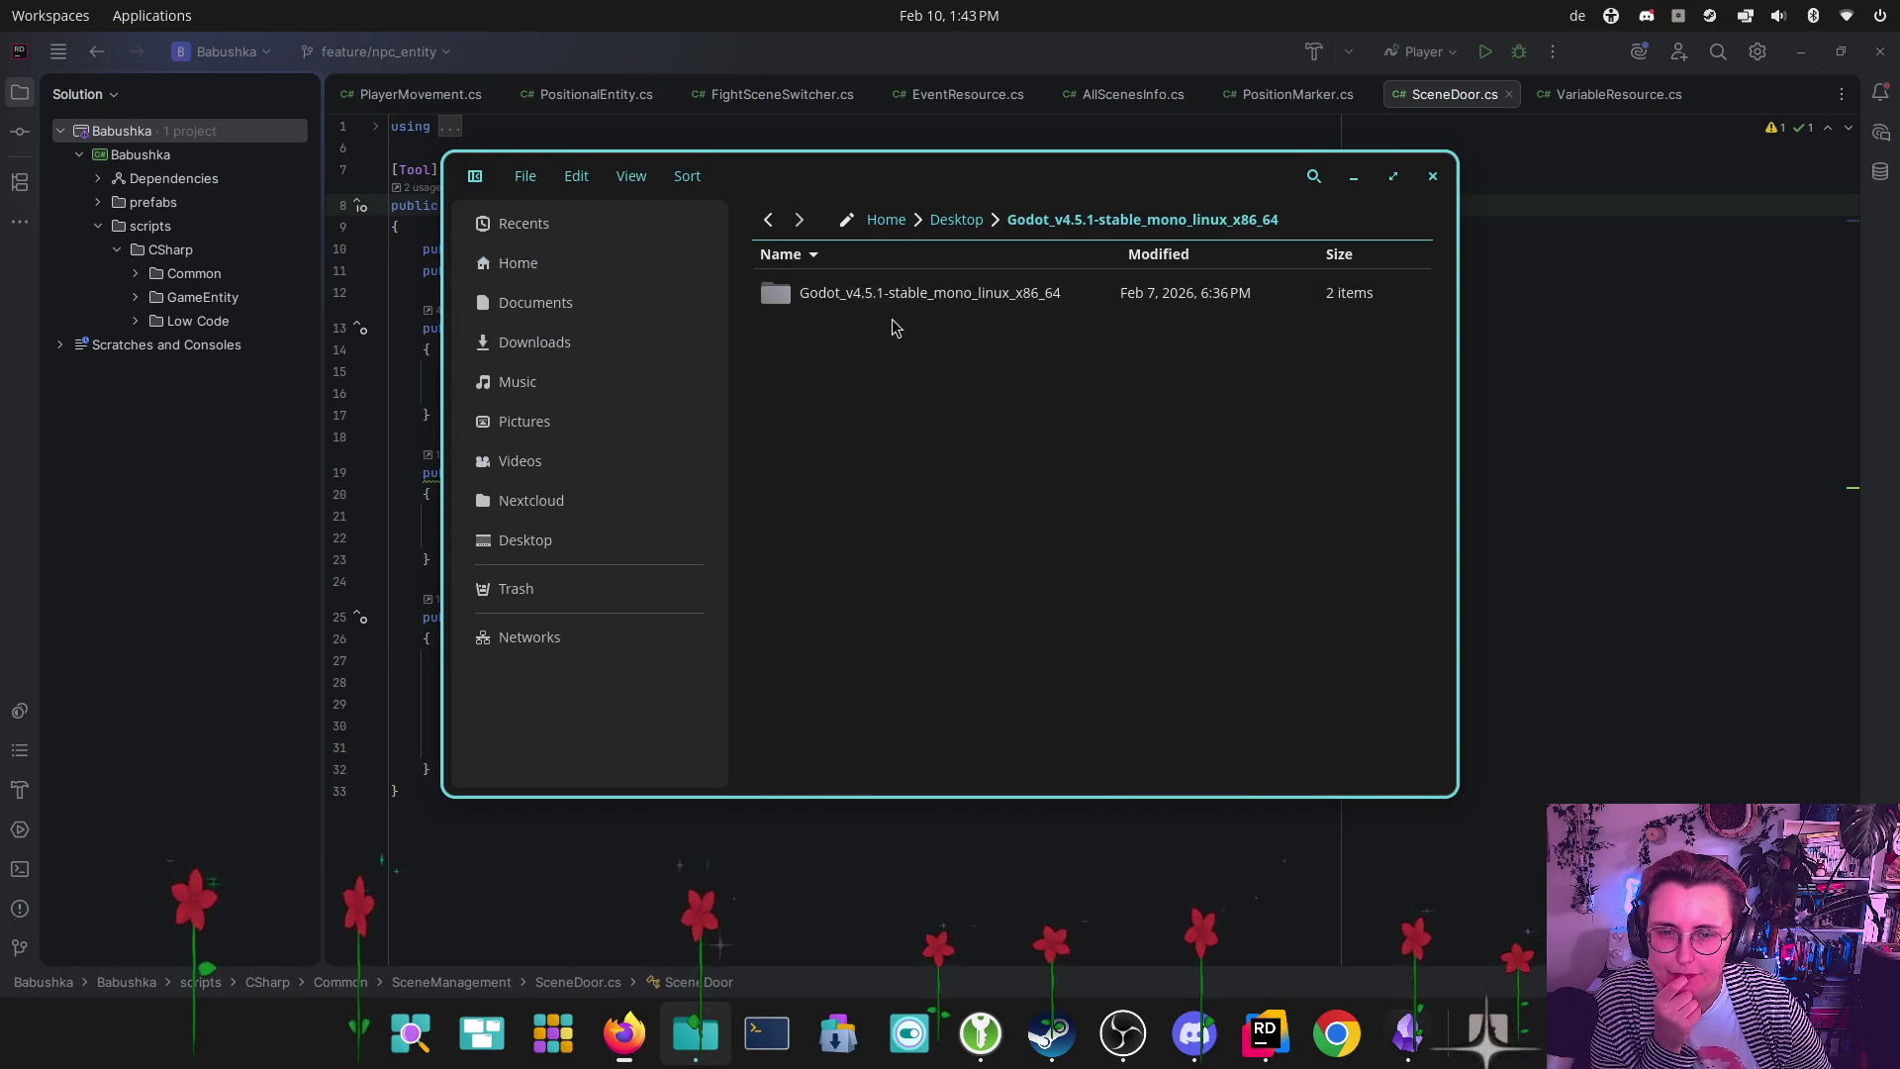
double_click(896, 297)
double_click(903, 339)
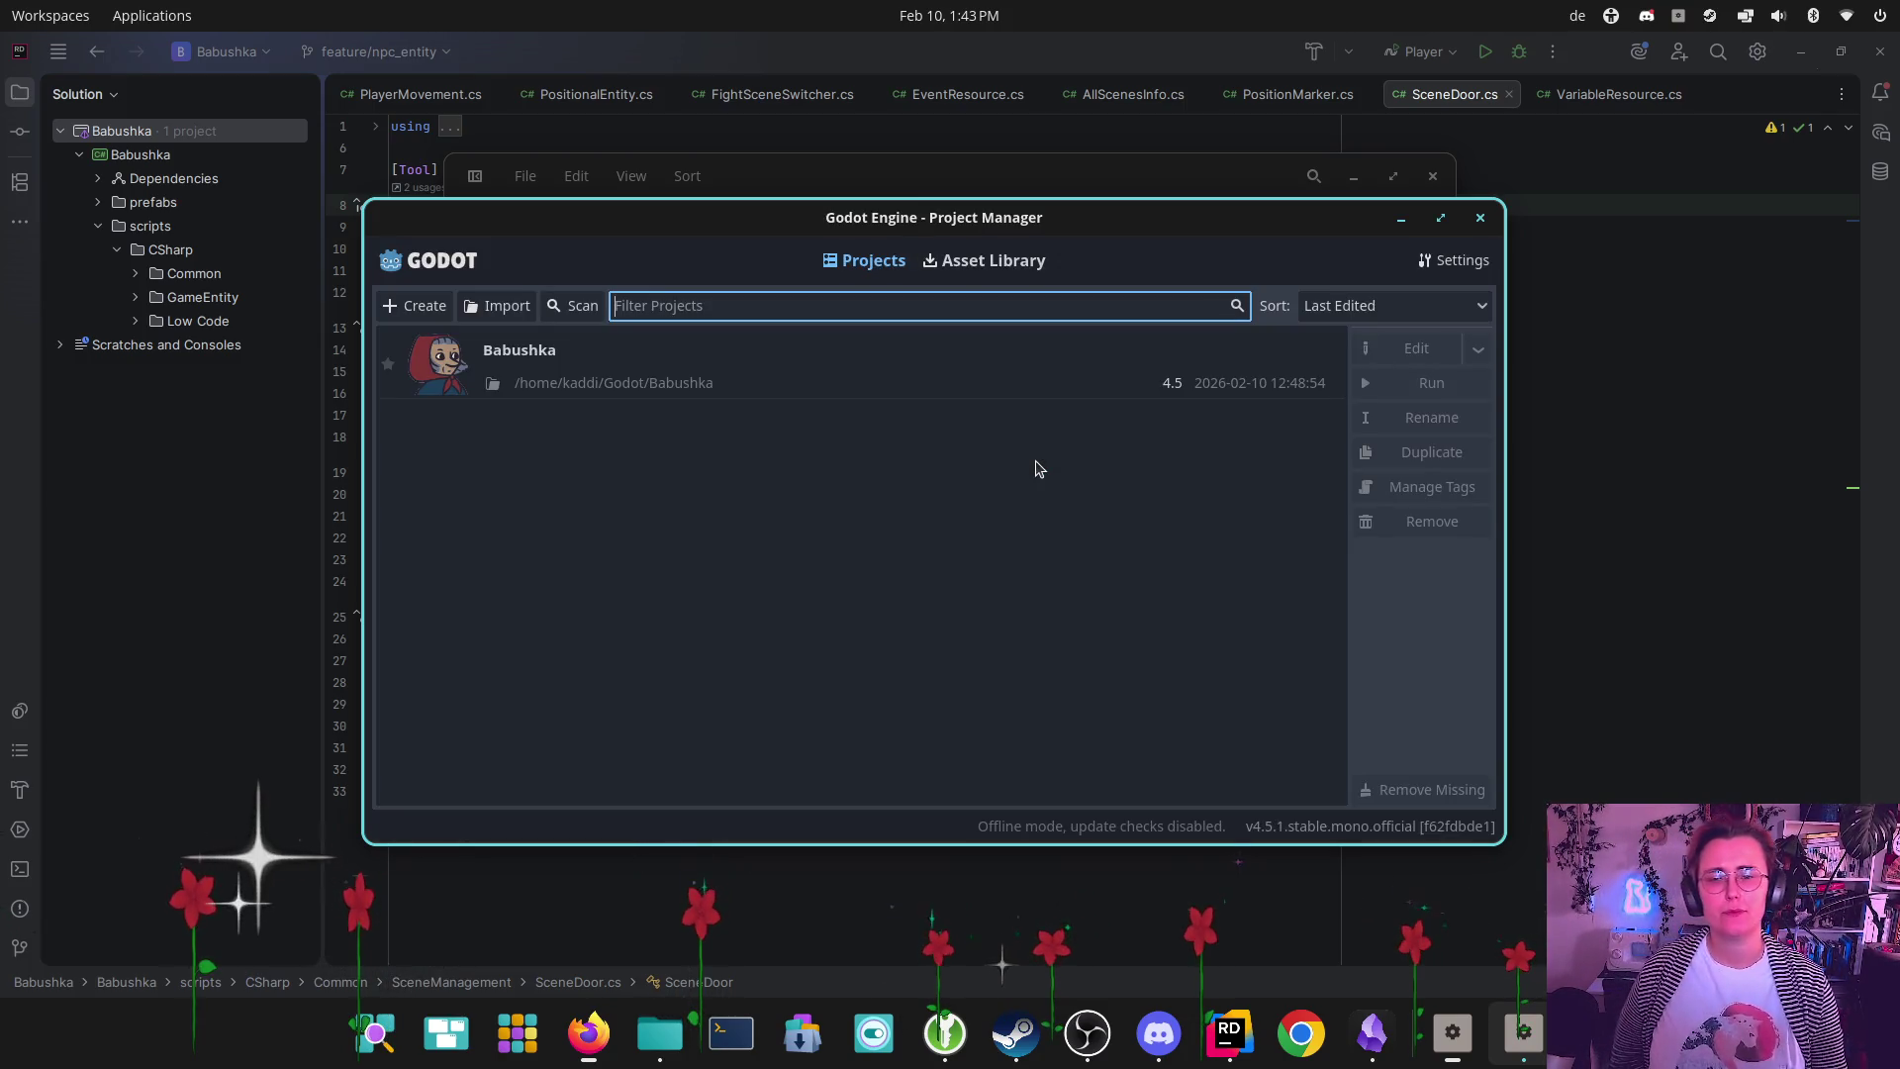
double_click(1013, 370)
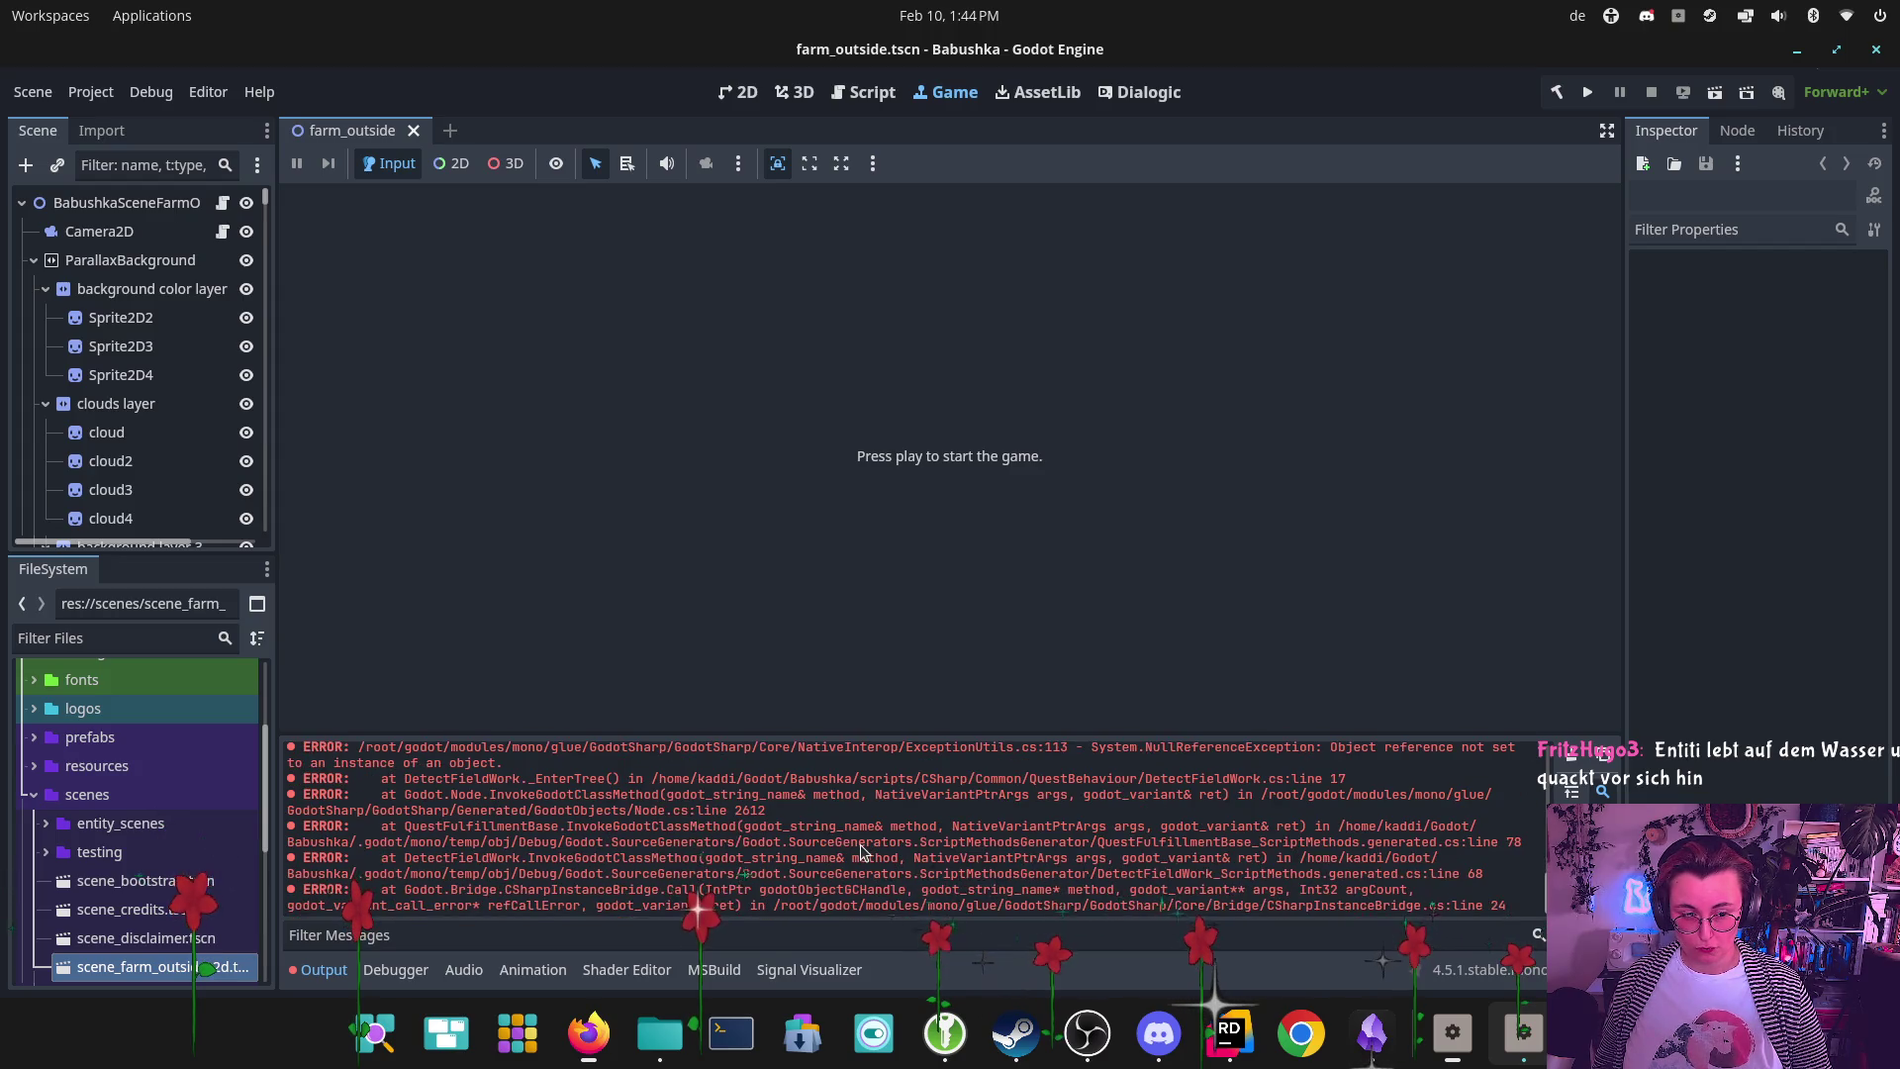
Clear the DetectFieldWork errors from the Output panel and glance at the Debugger
click(1571, 757)
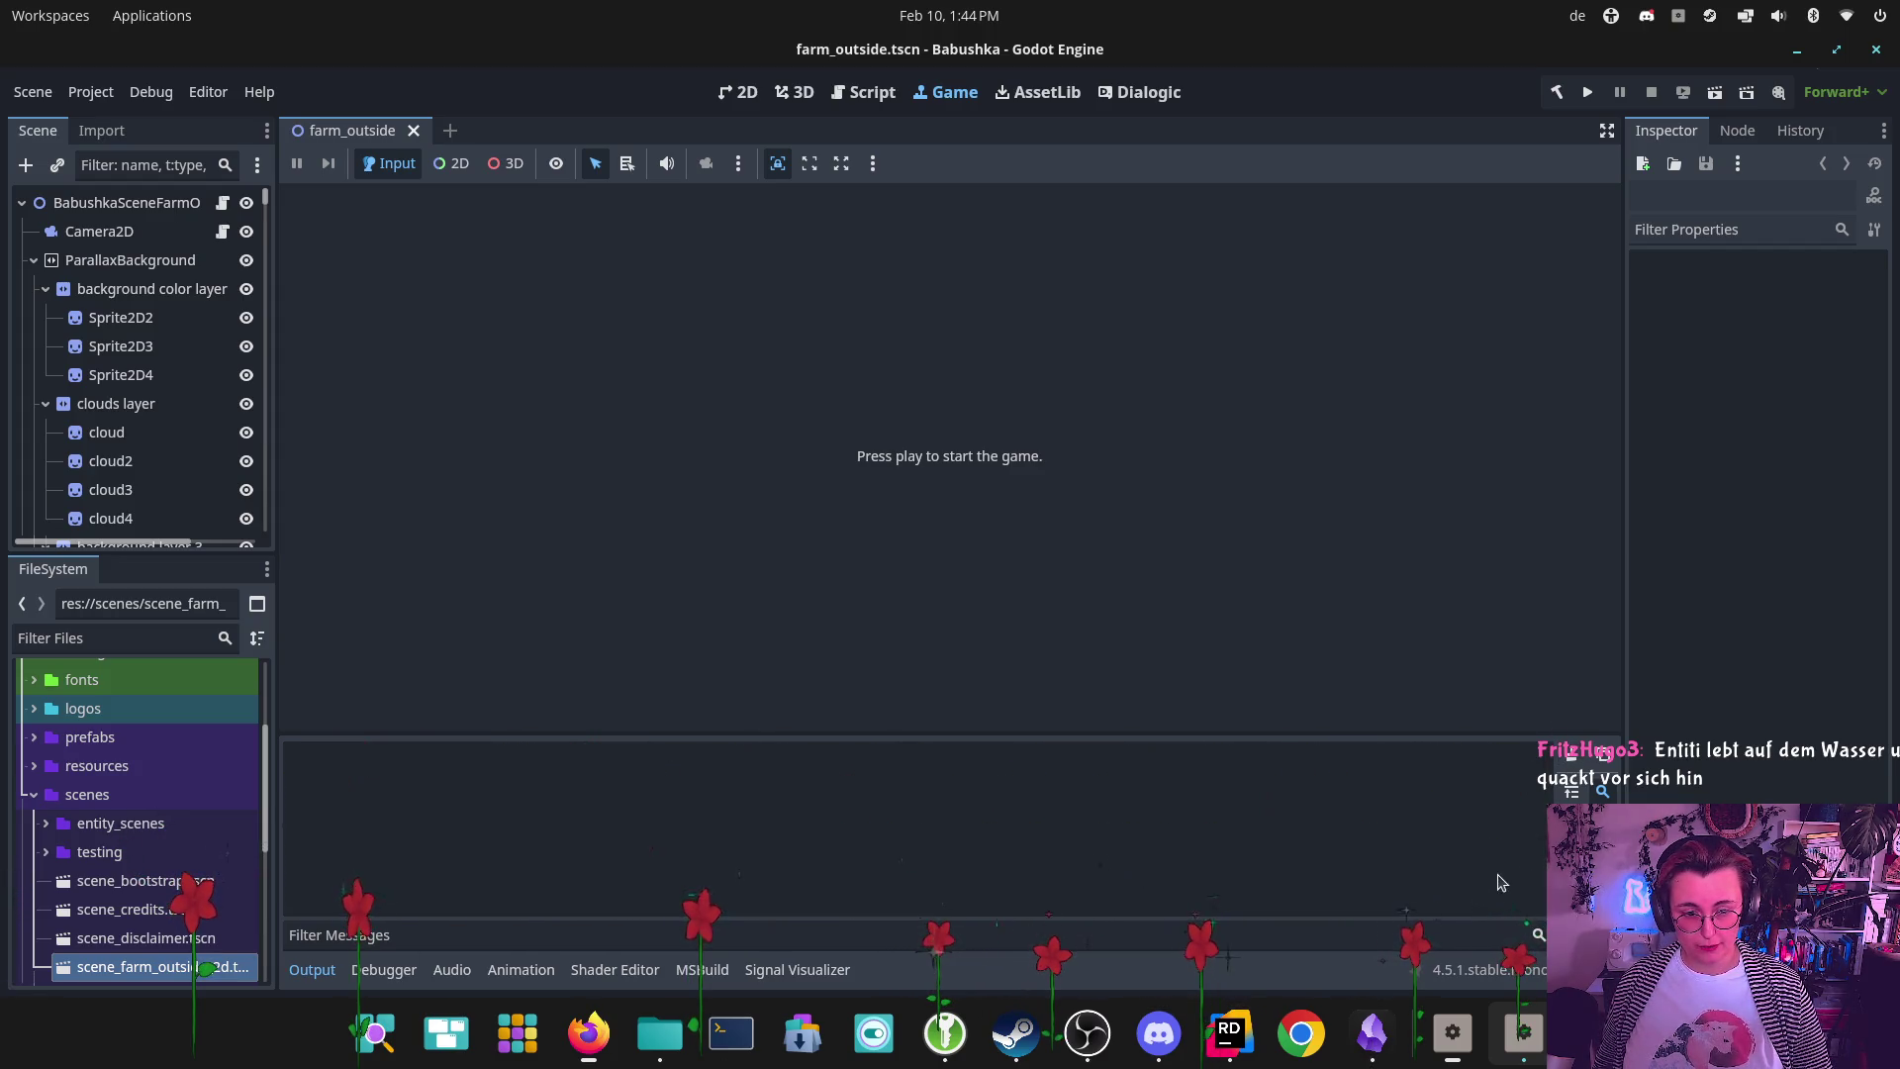
click(384, 969)
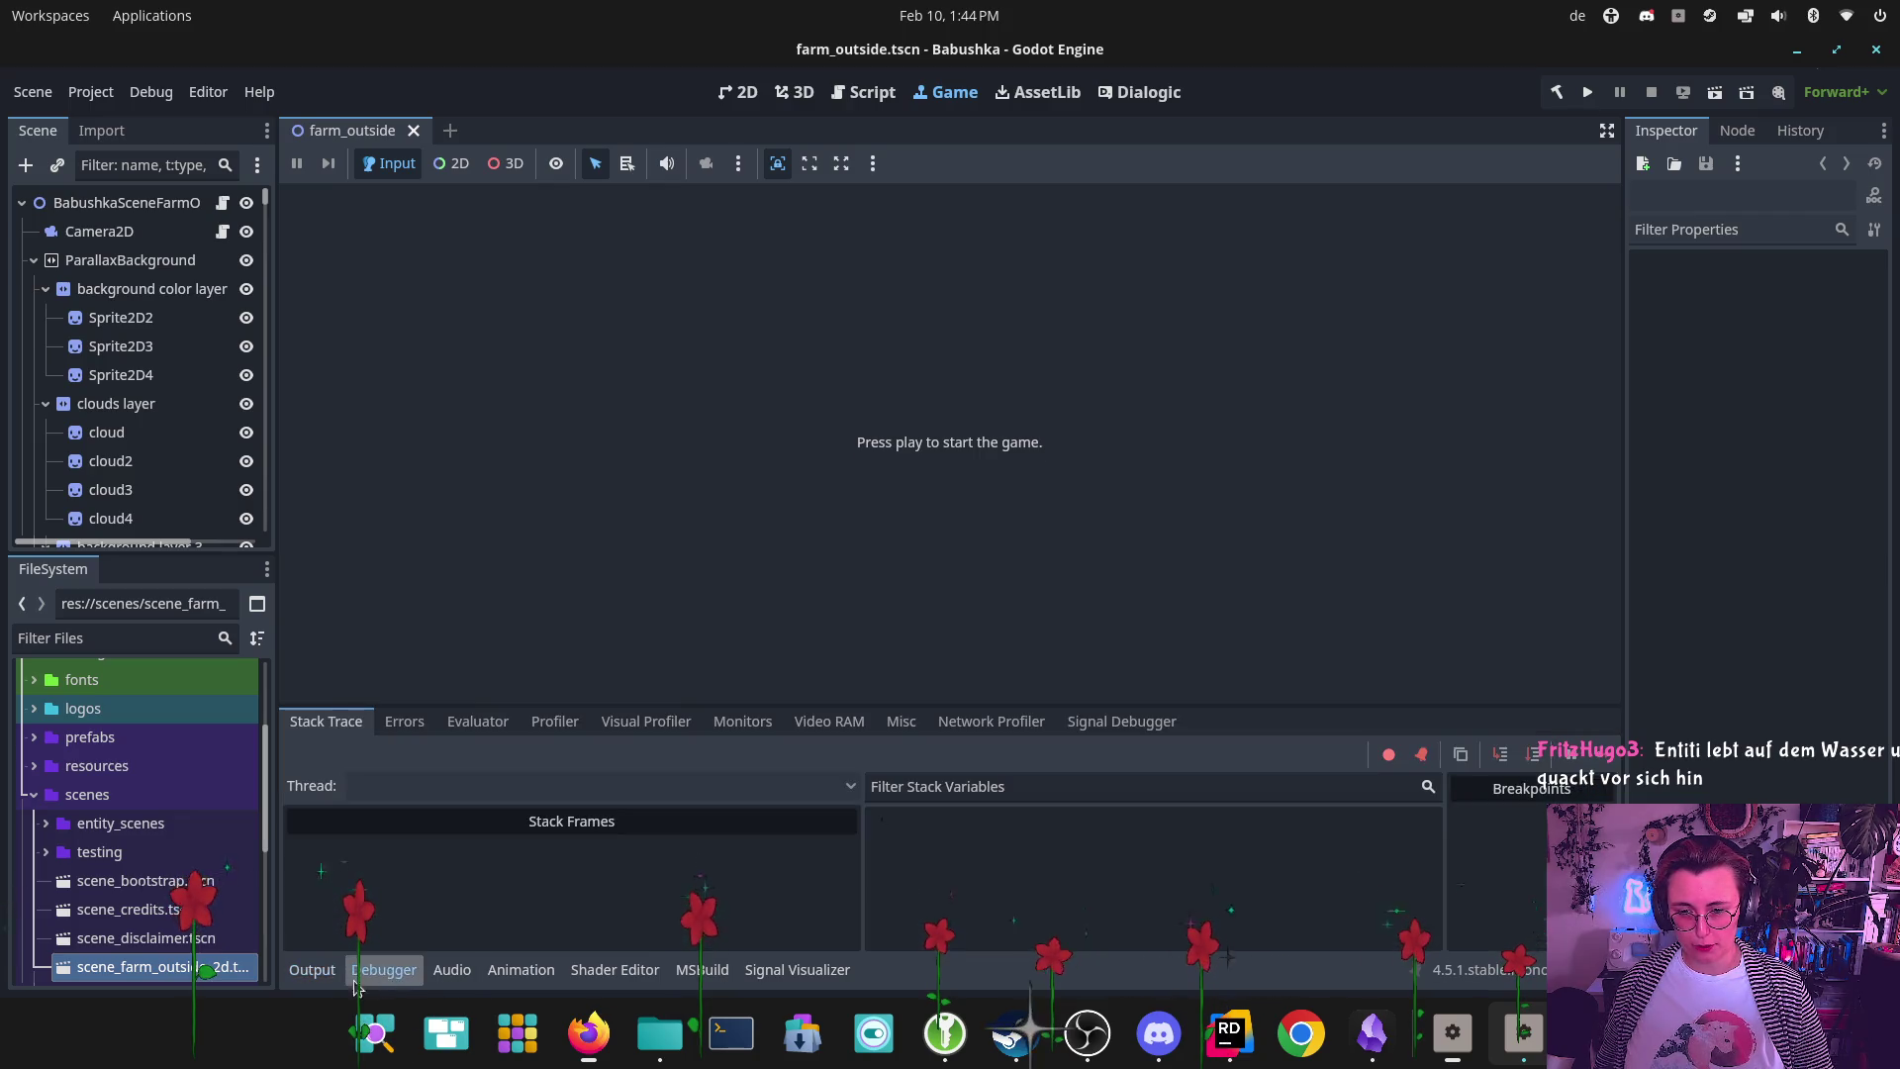
click(311, 969)
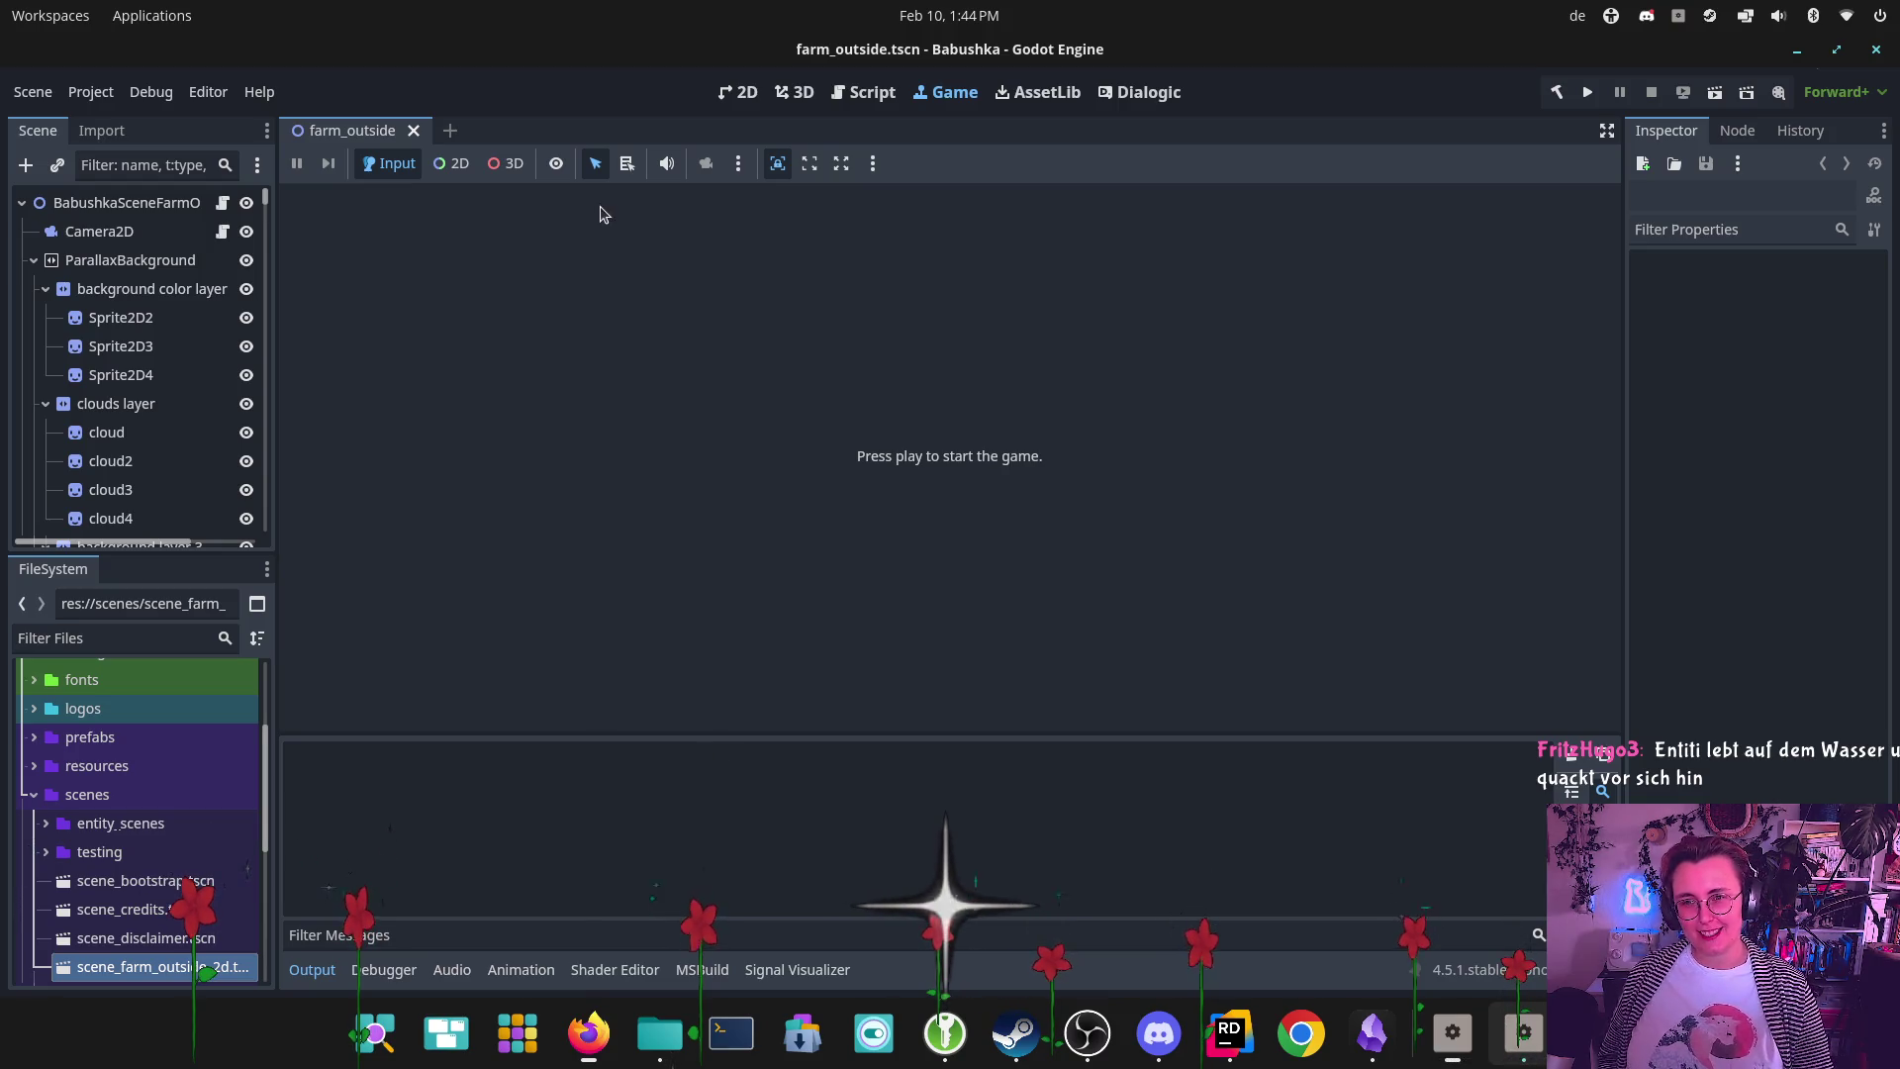
Pan around farm_outside in the 2D view, then return to the 'wayland compatible godot' results
click(739, 92)
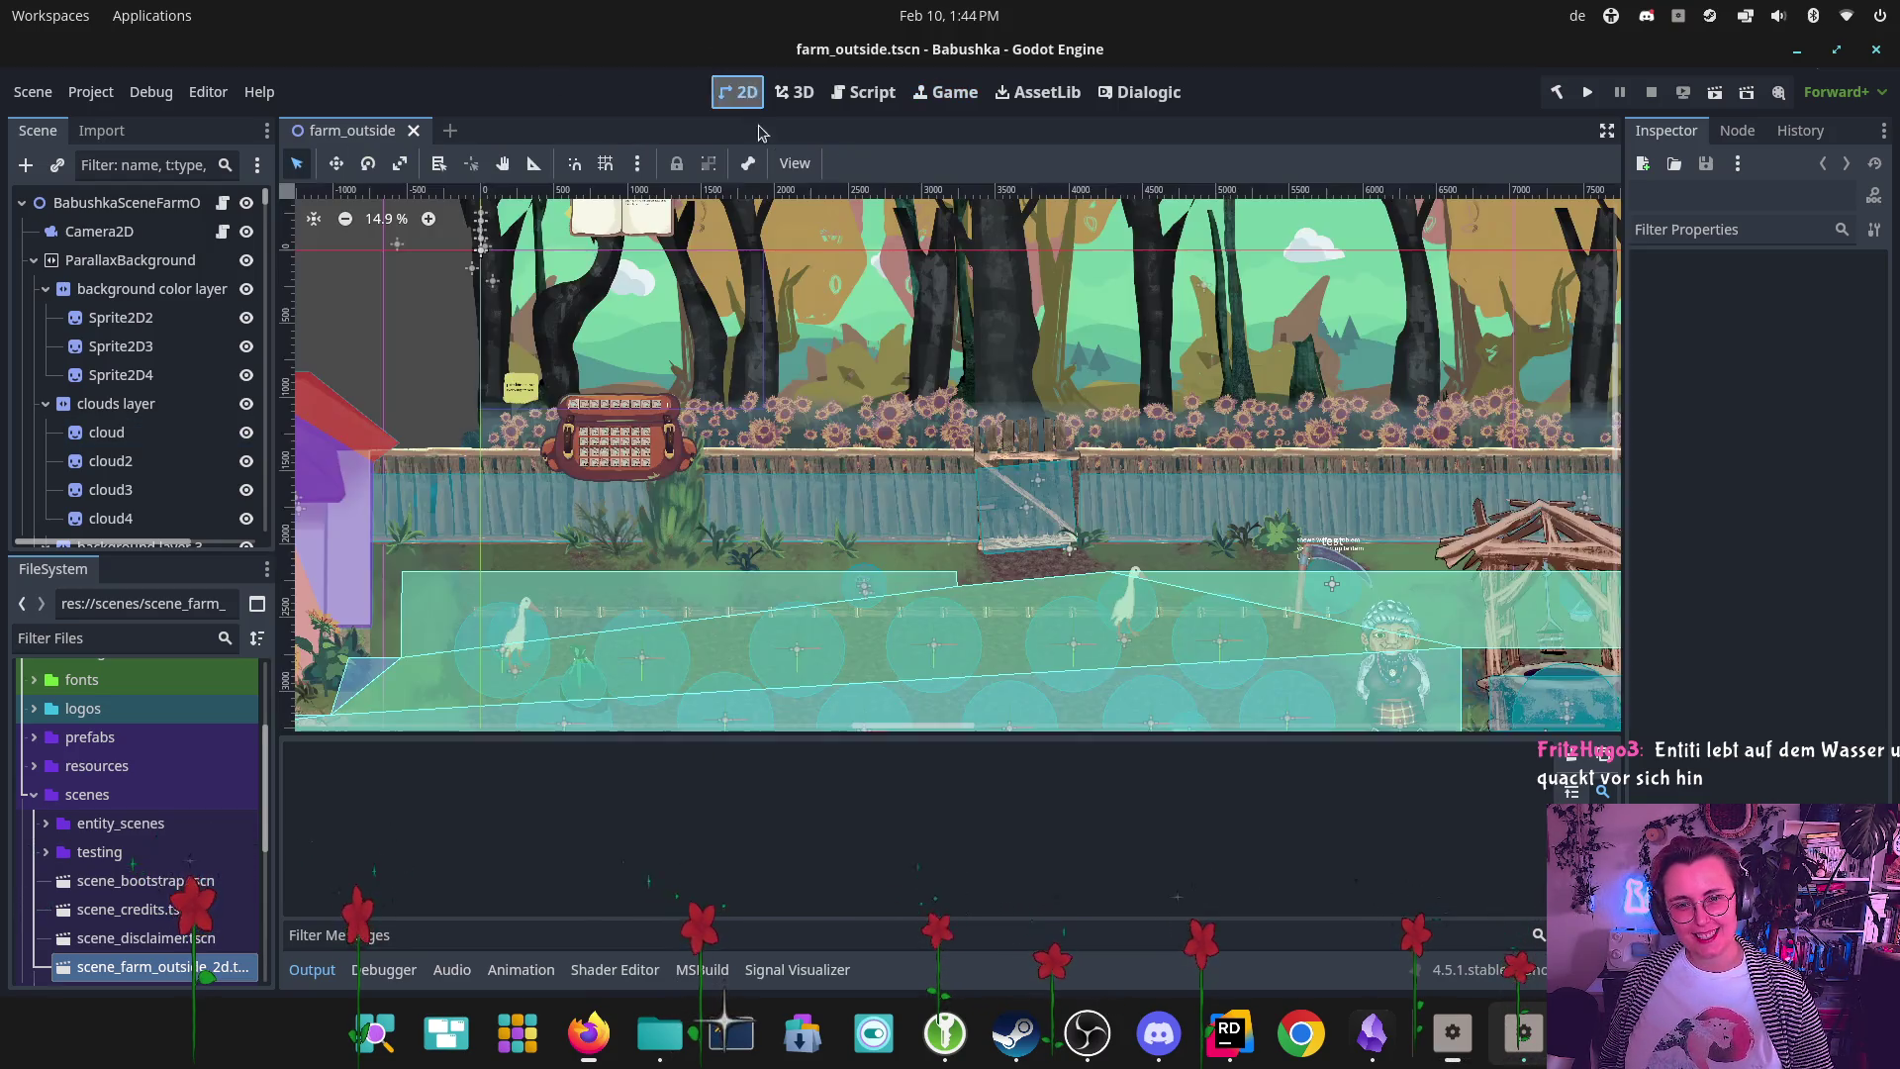
scroll(1286, 416, down, 5)
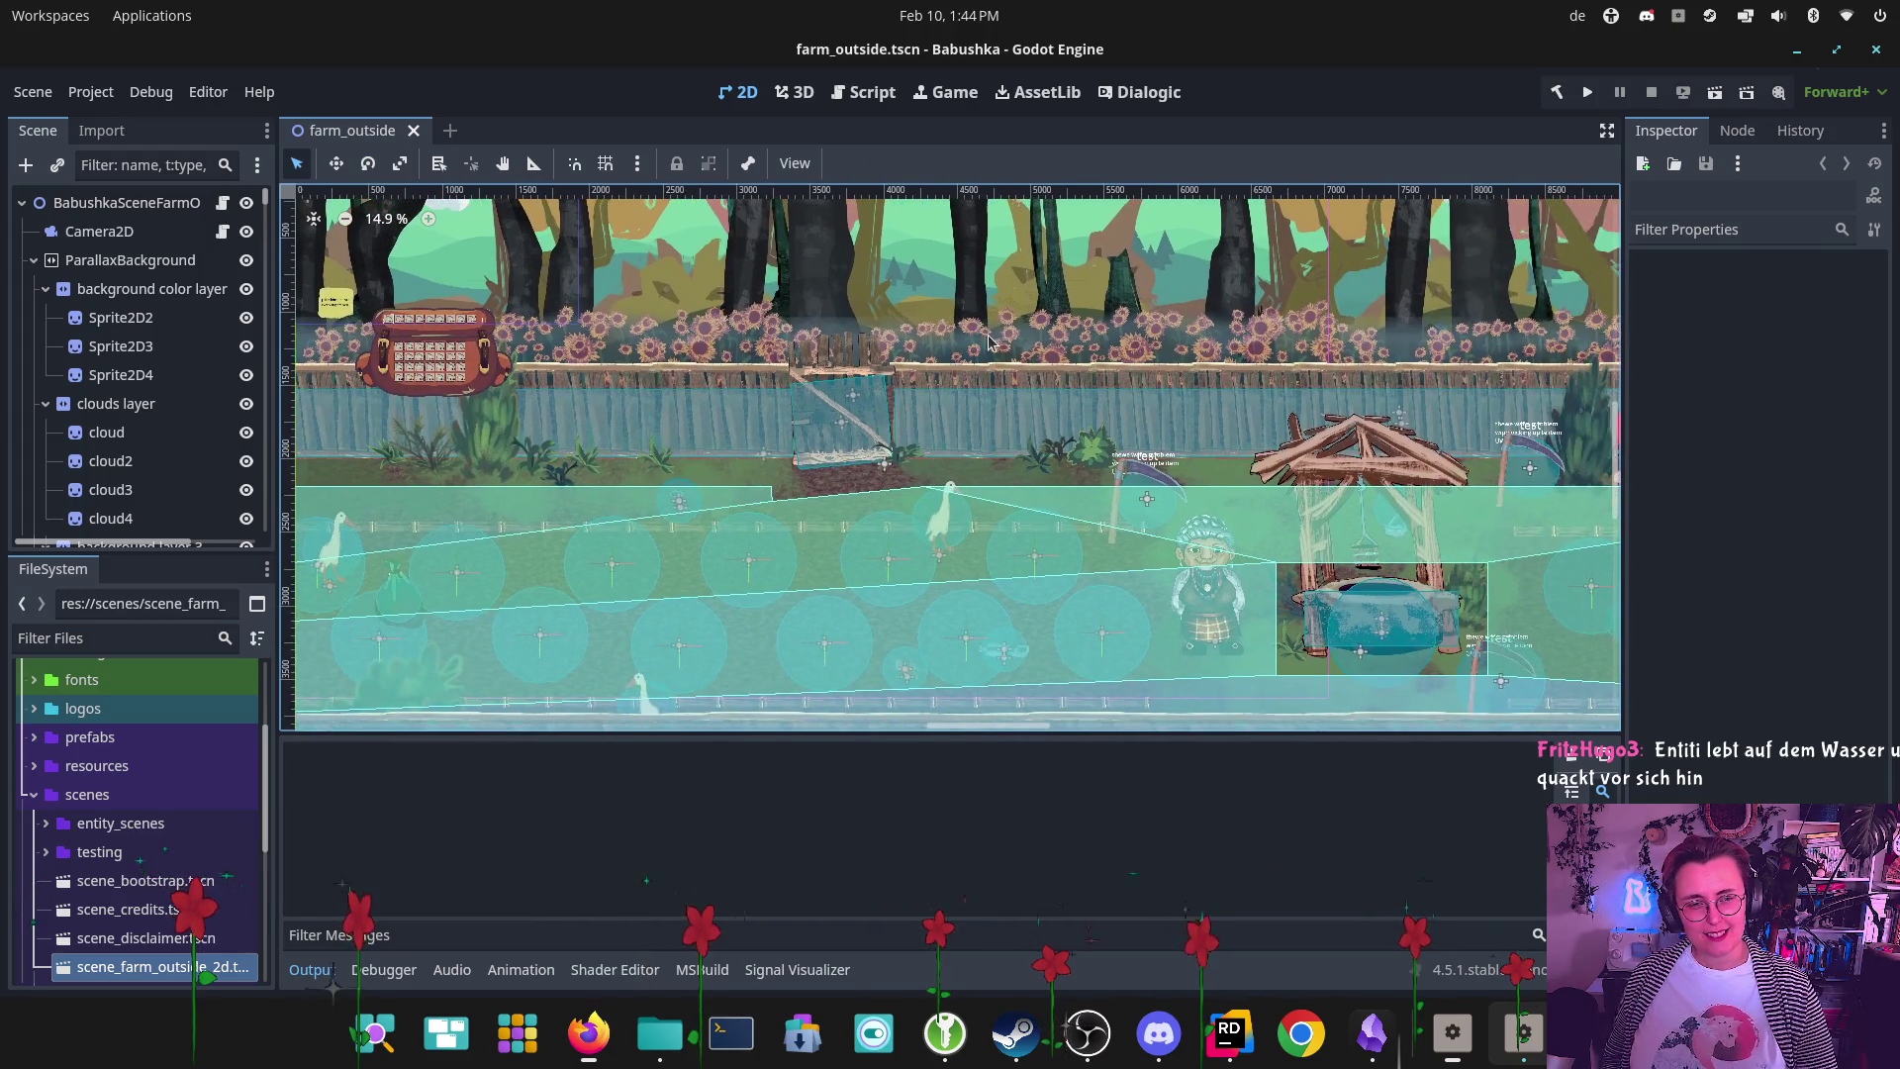
scroll(1207, 391, right, 8)
scroll(1183, 383, right, 5)
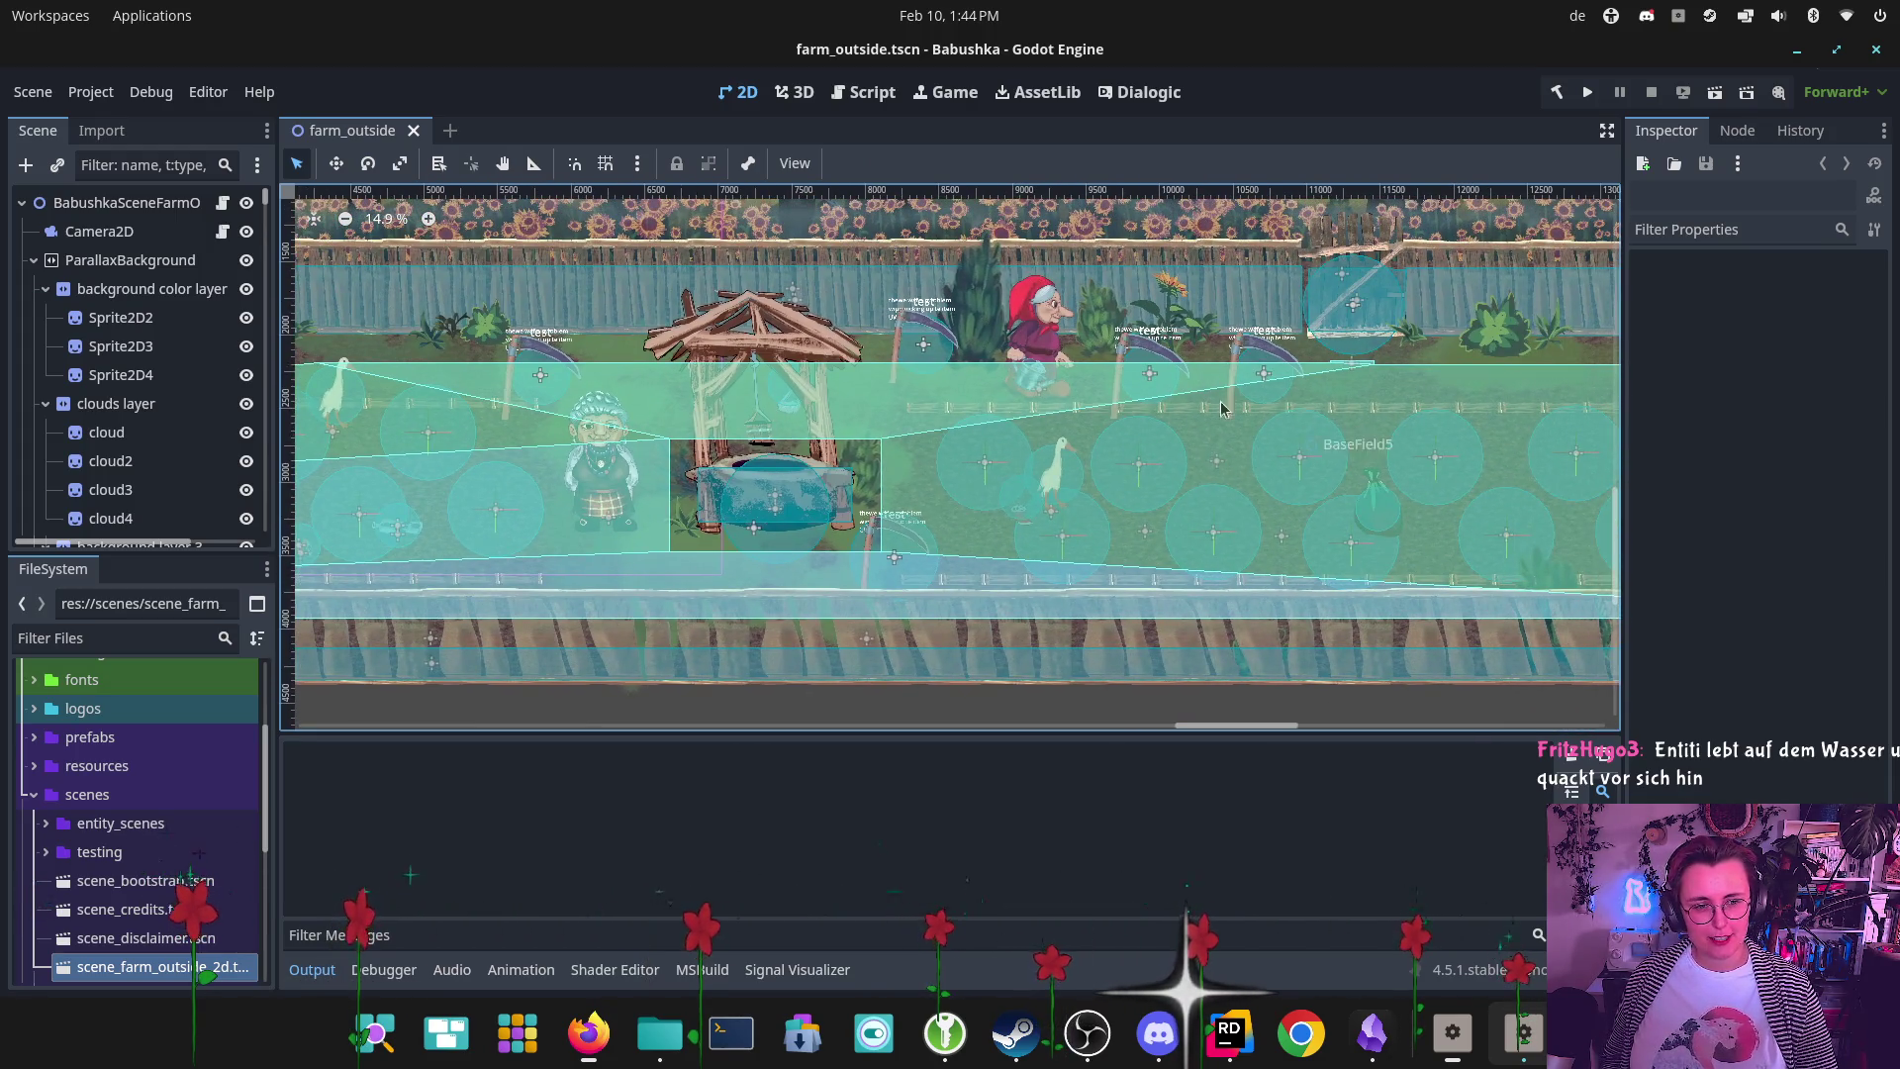
scroll(870, 368, right, 5)
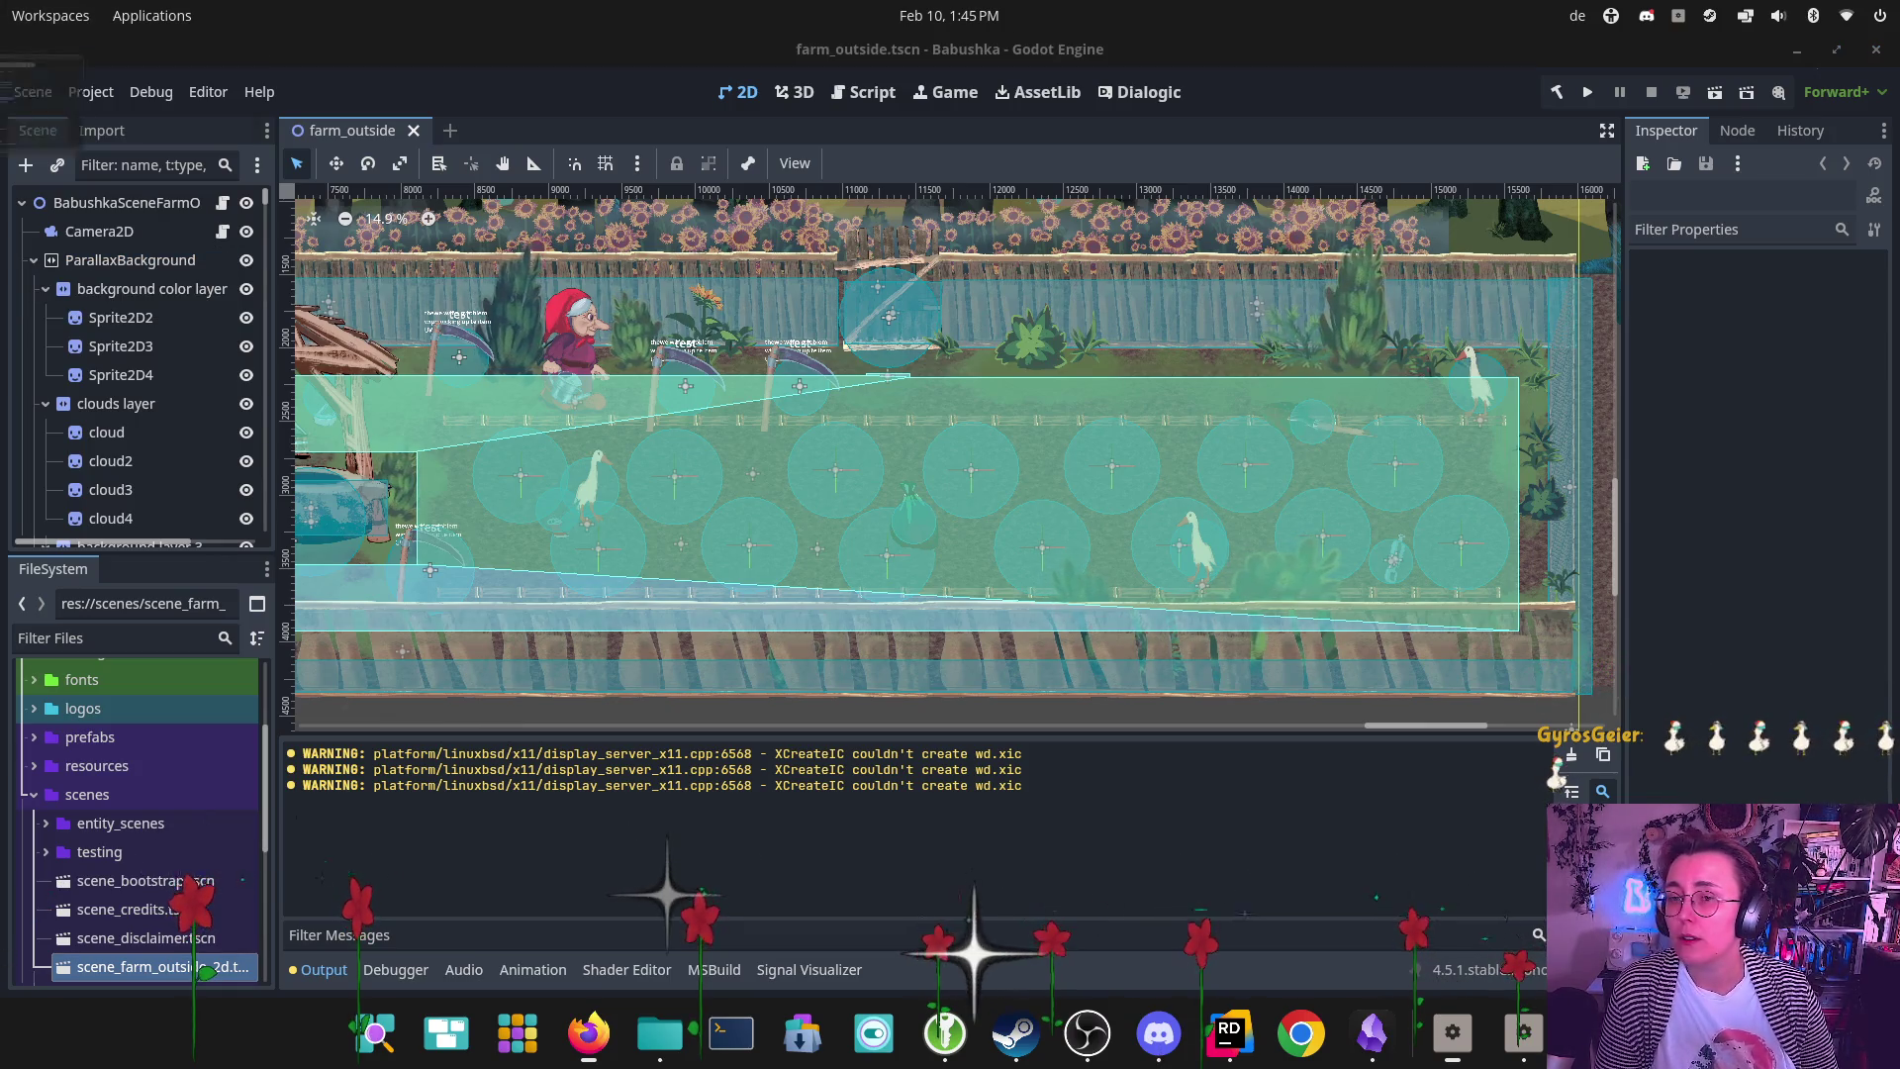
key(alt+Tab)
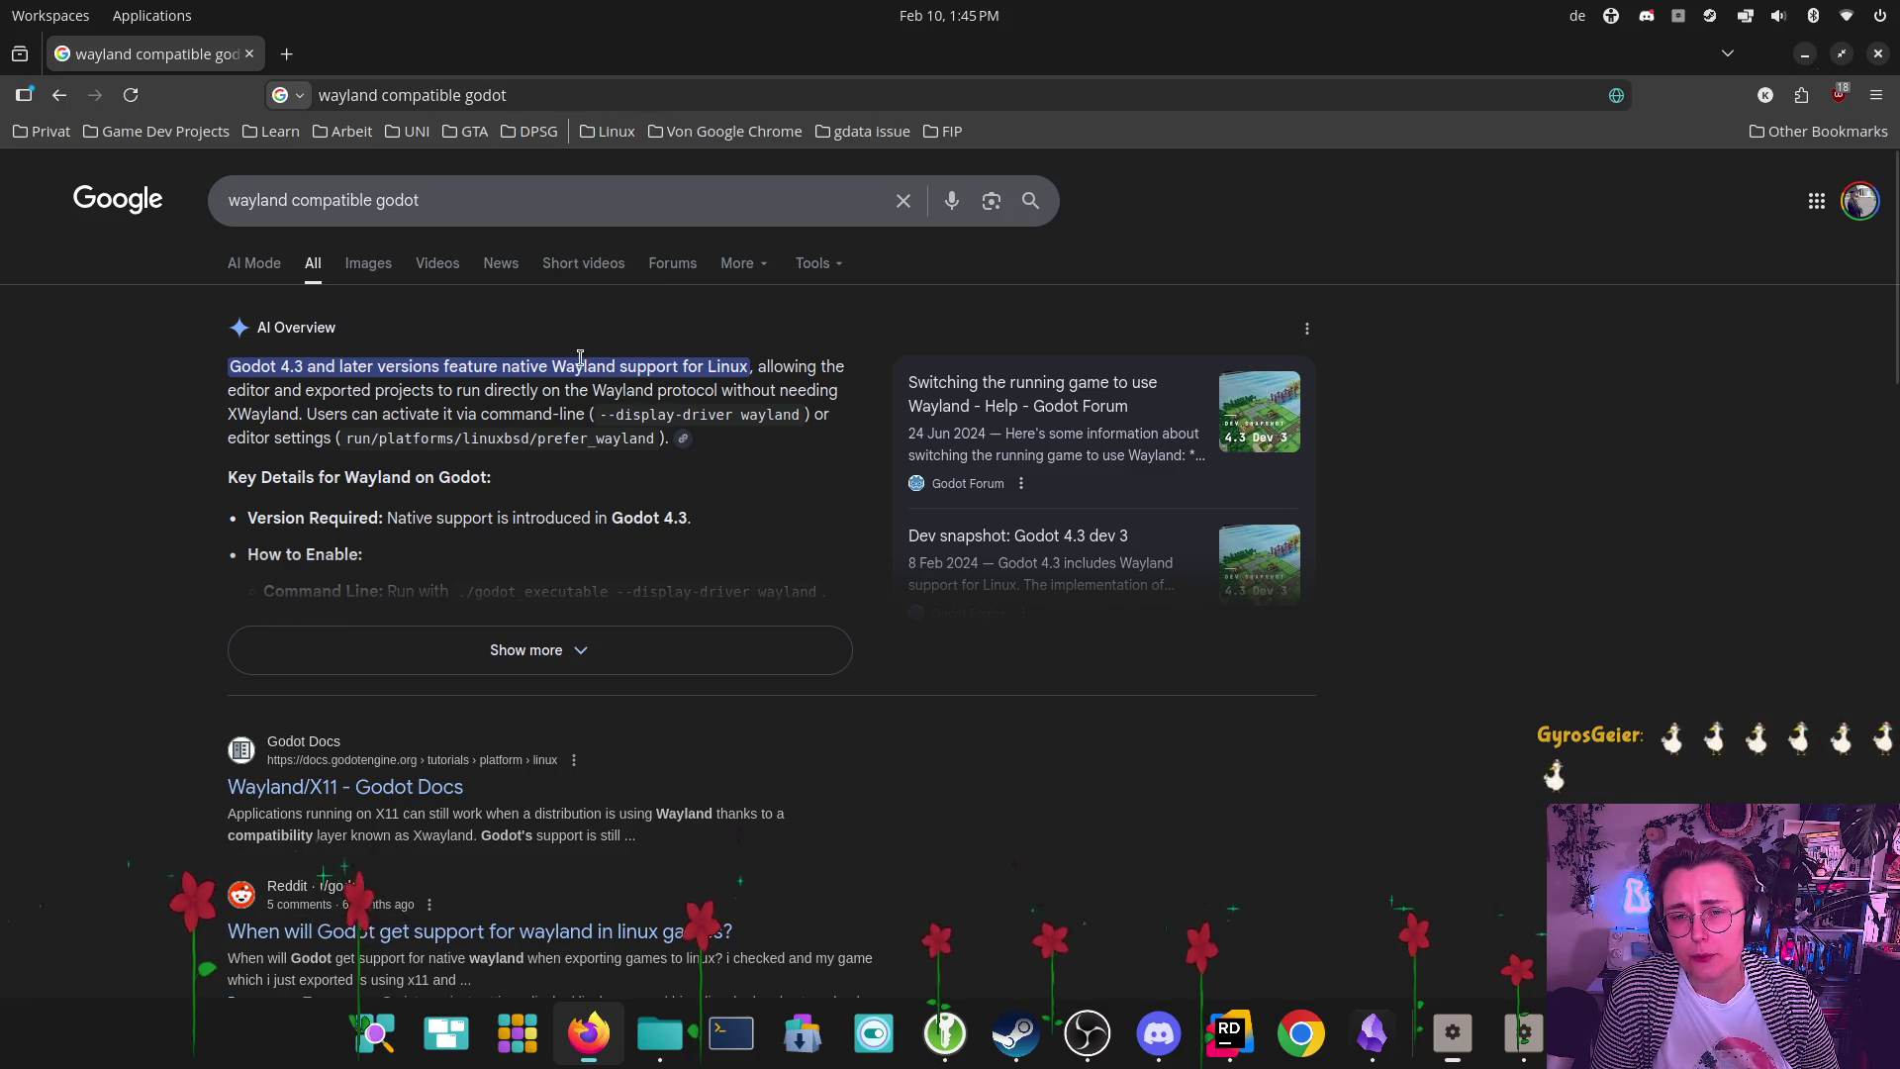
Open the 'Wayland/X11 - Godot Docs' result from the Google search
scroll(699, 854, down, 3)
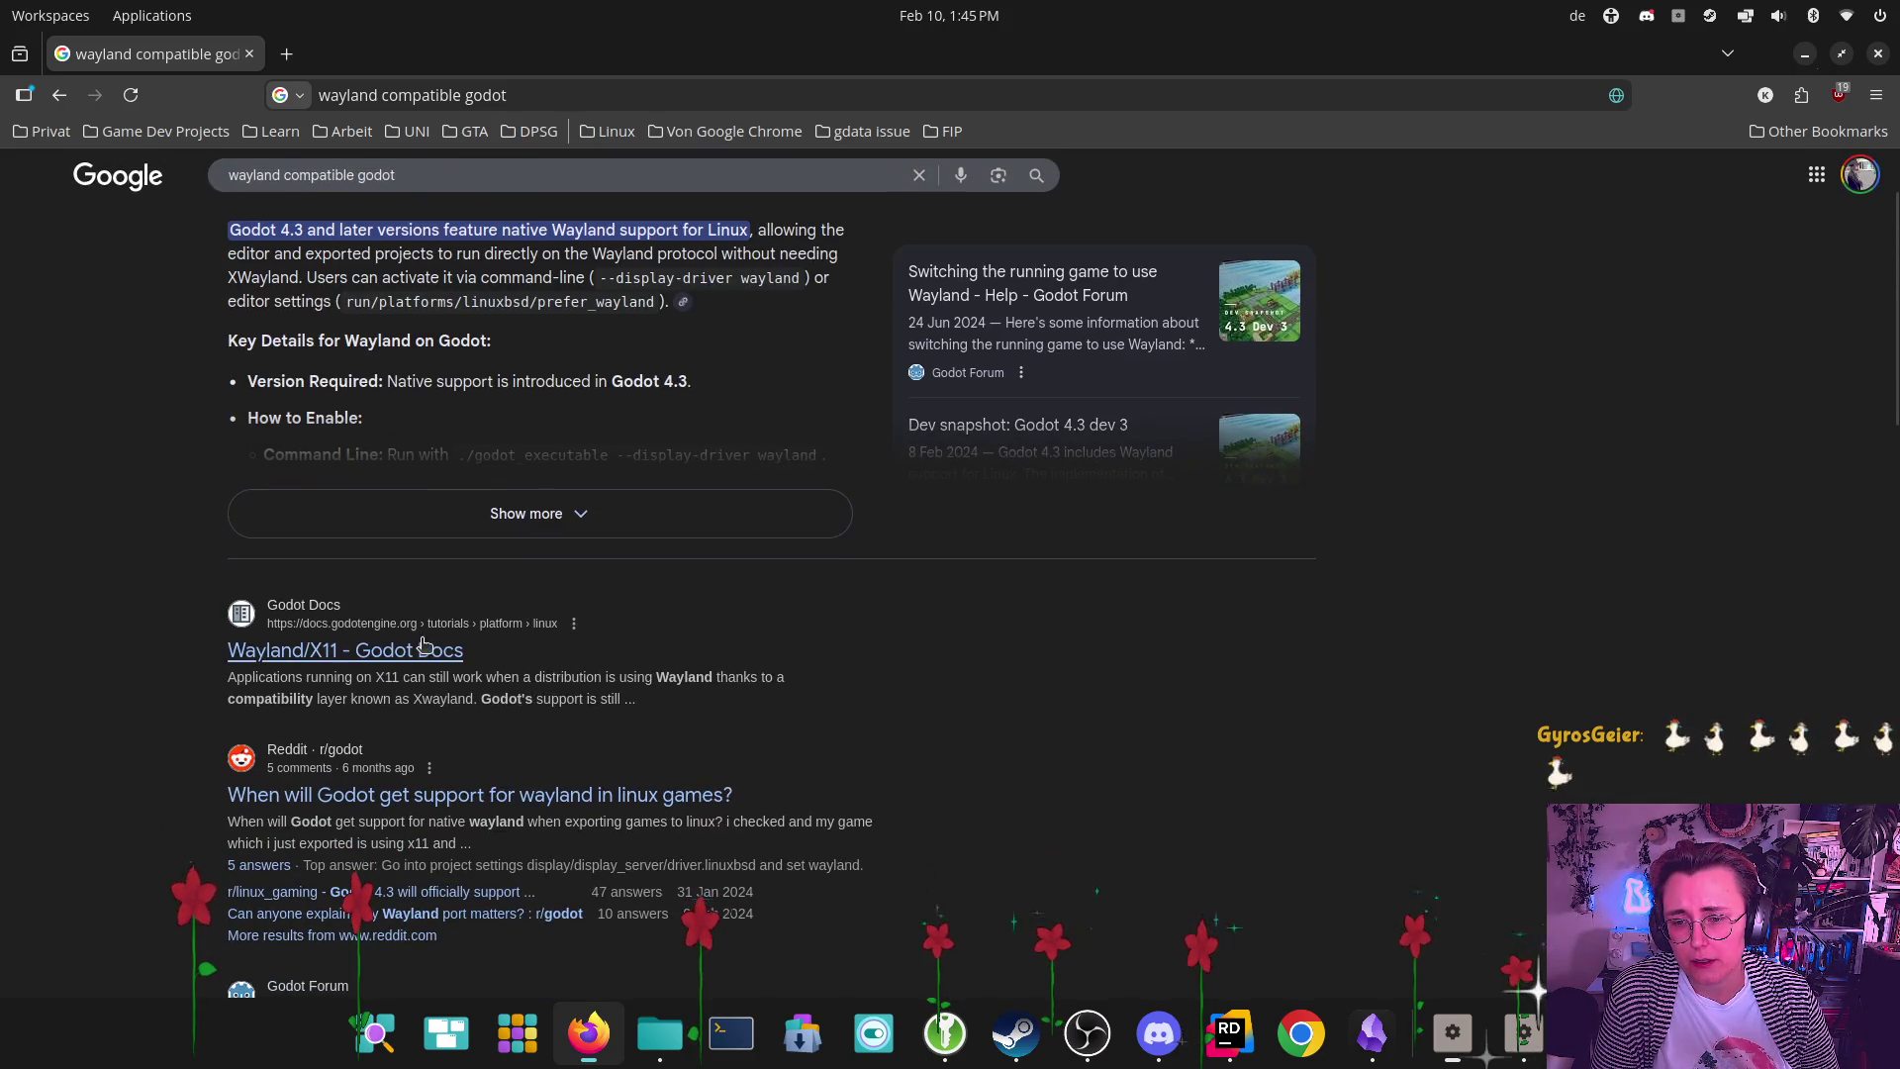
click(347, 650)
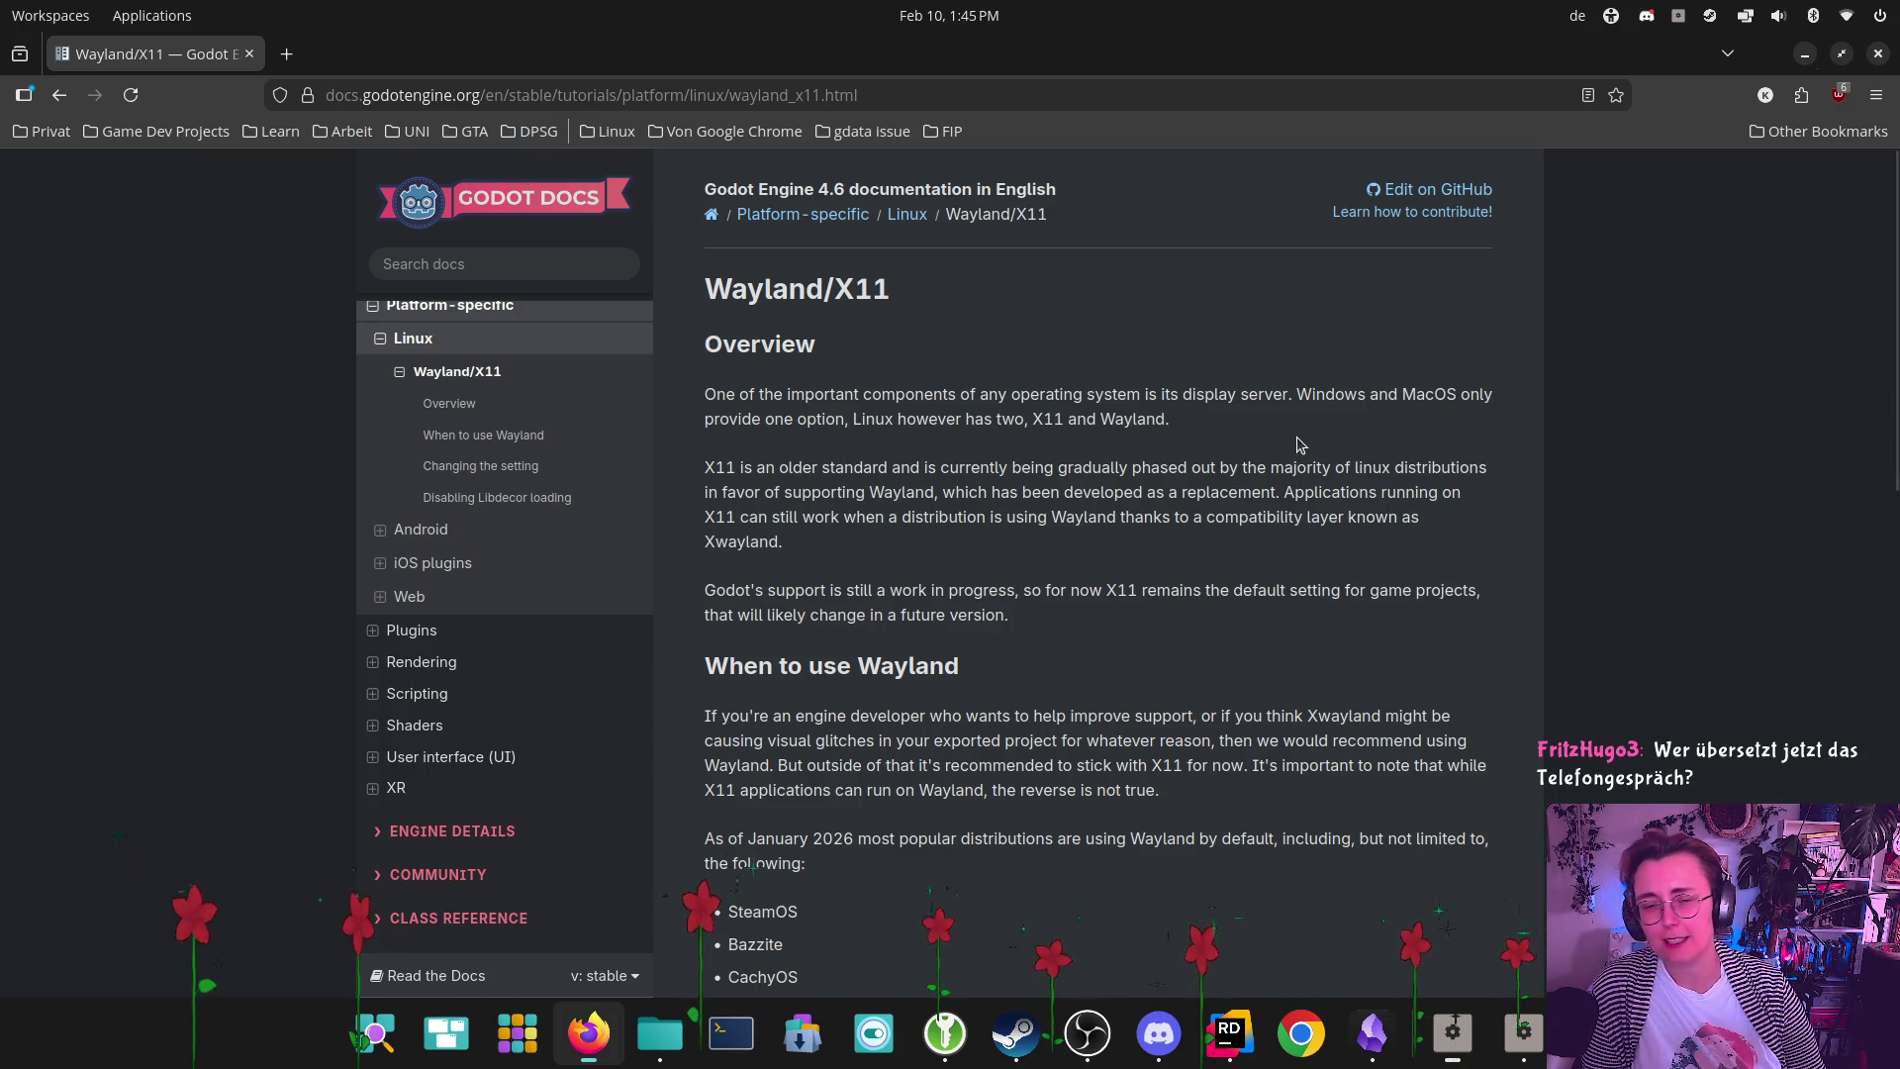
Read the Wayland/X11 docs down to 'Changing the setting', then return to the Godot editor
scroll(1207, 455, down, 2)
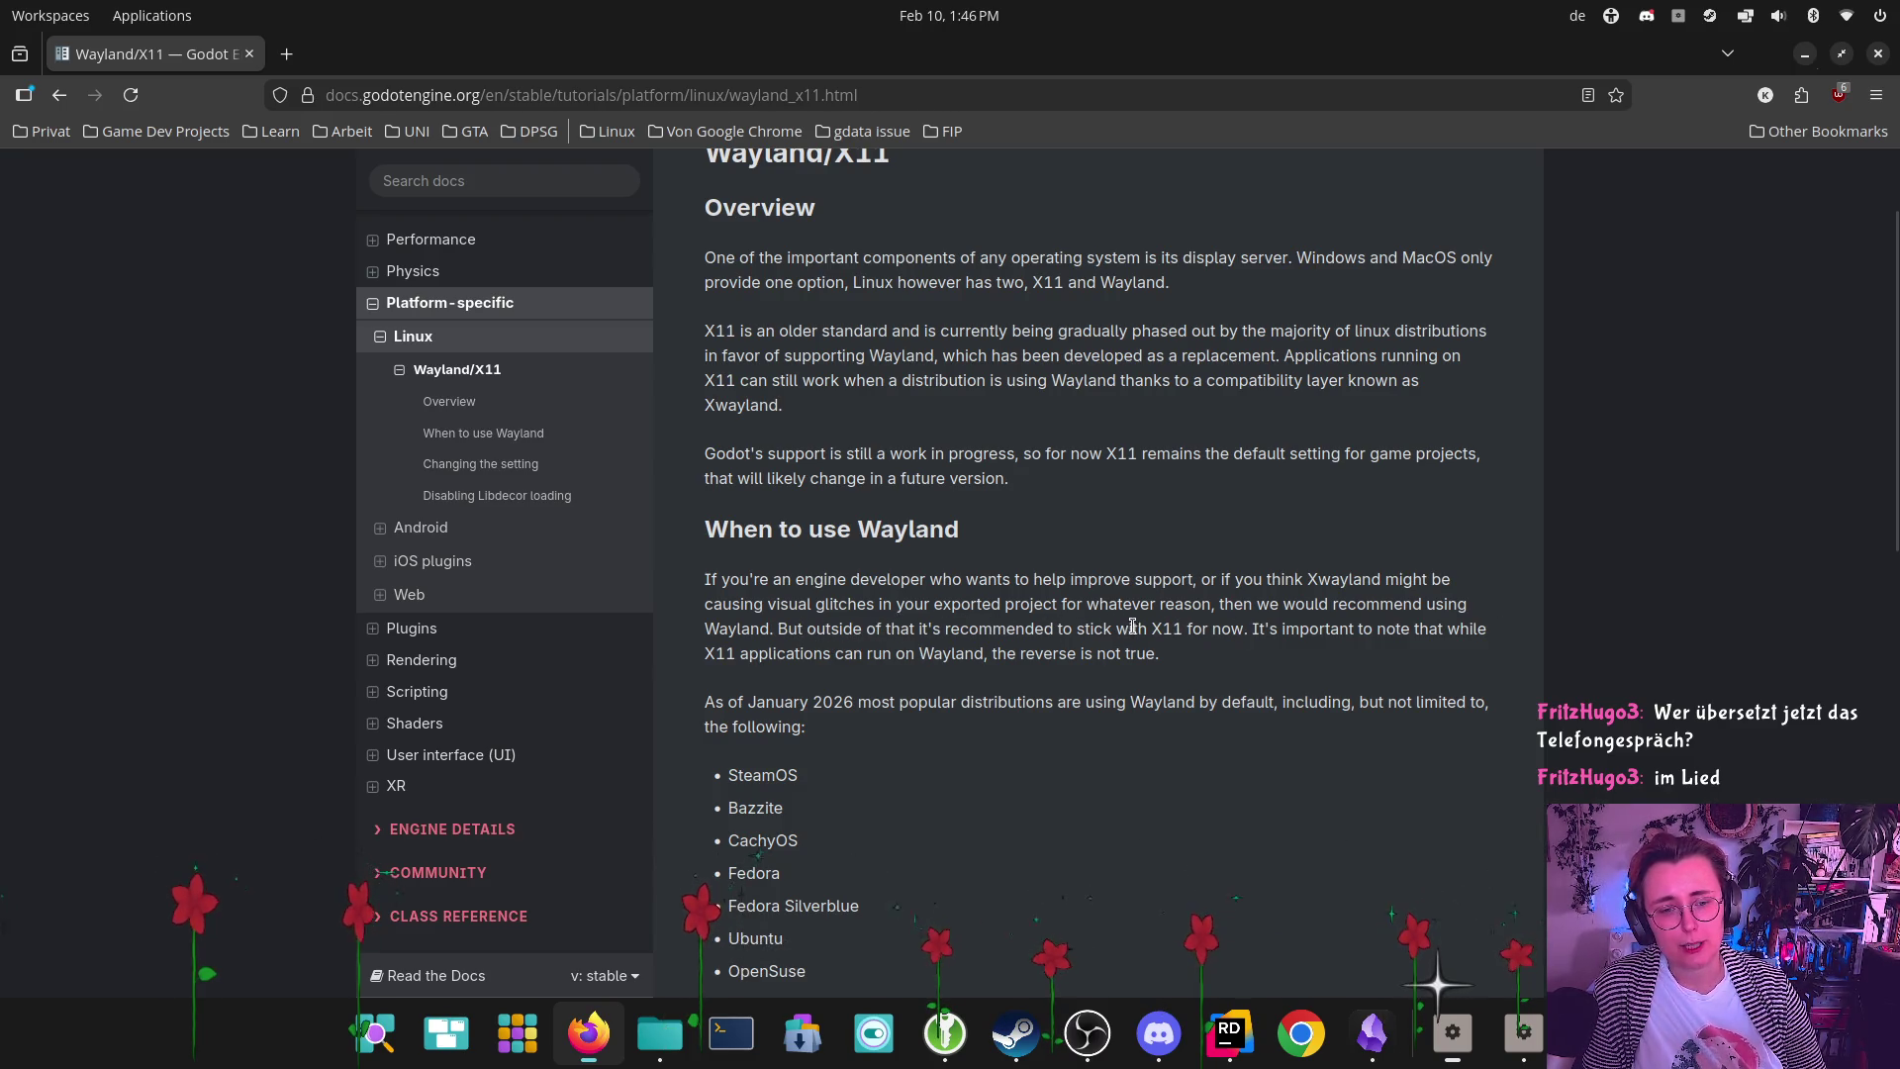
scroll(1312, 625, down, 3)
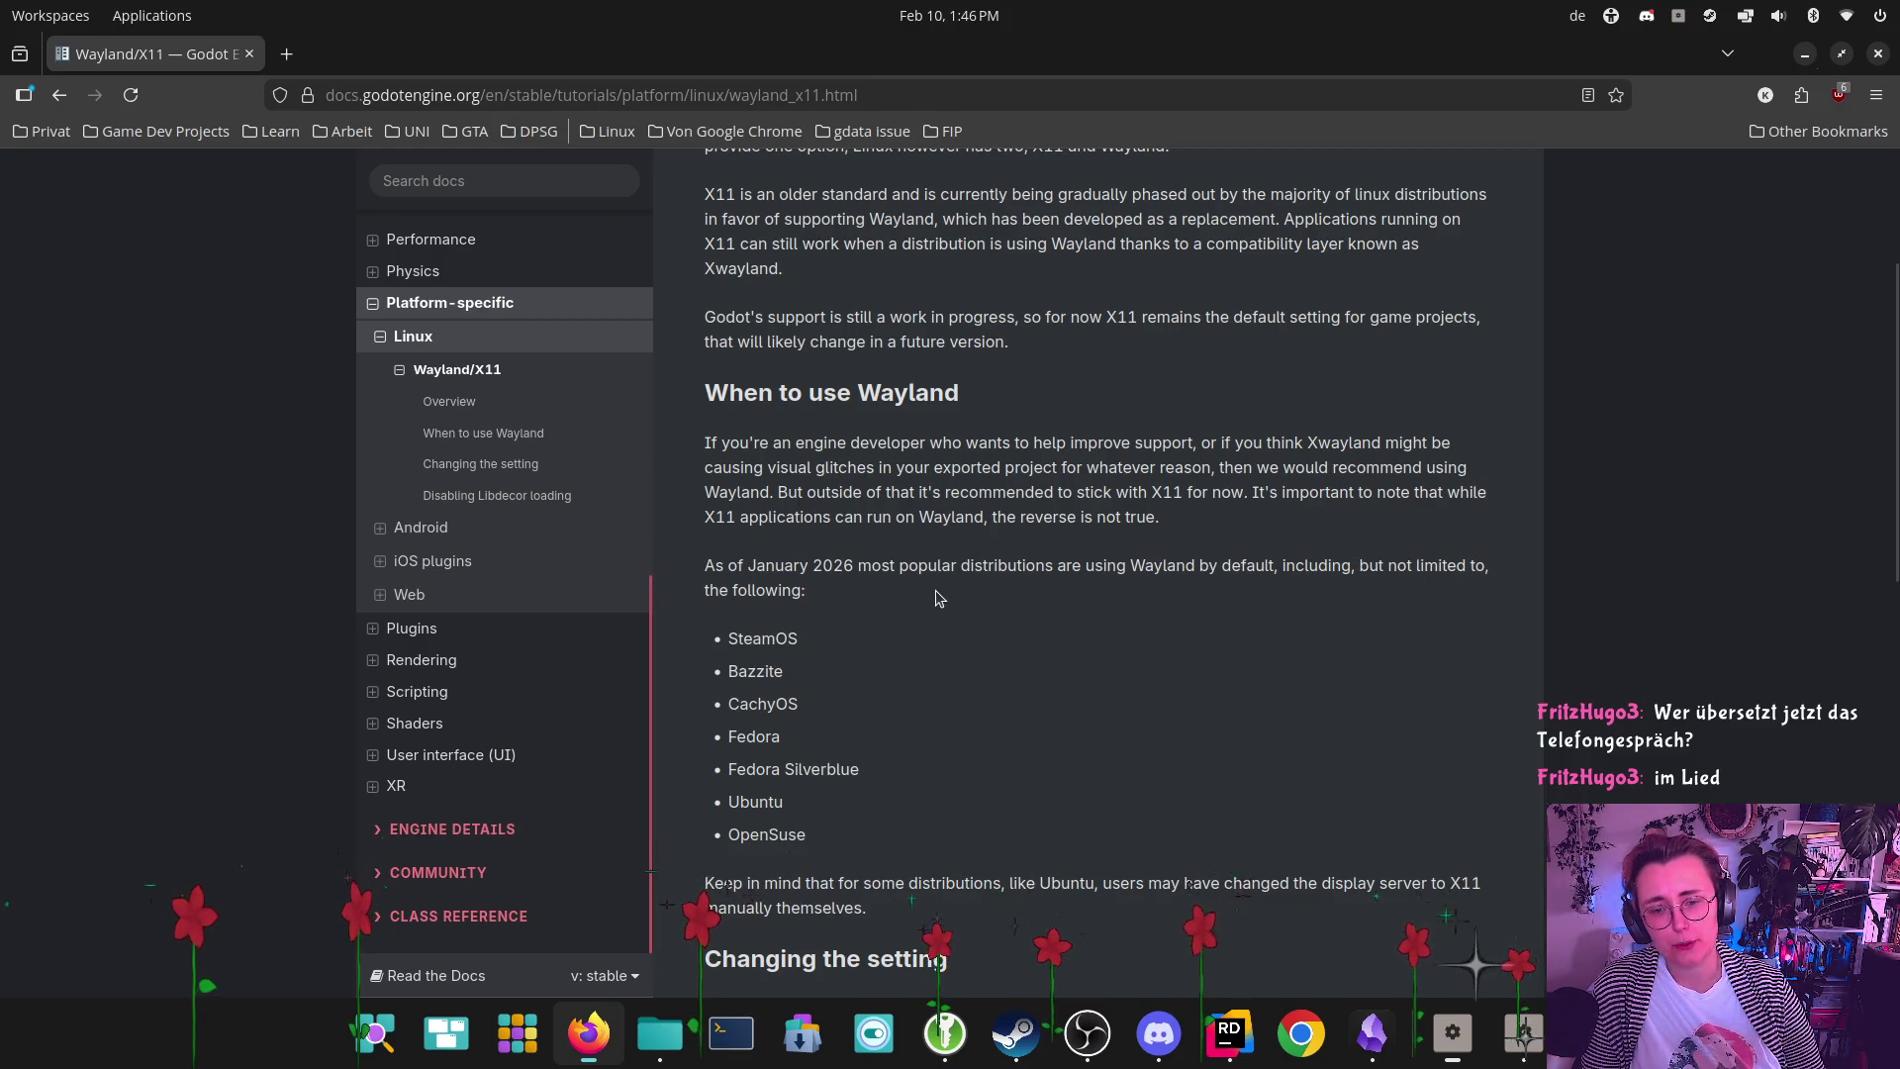
scroll(929, 586, down, 2)
scroll(862, 670, down, 2)
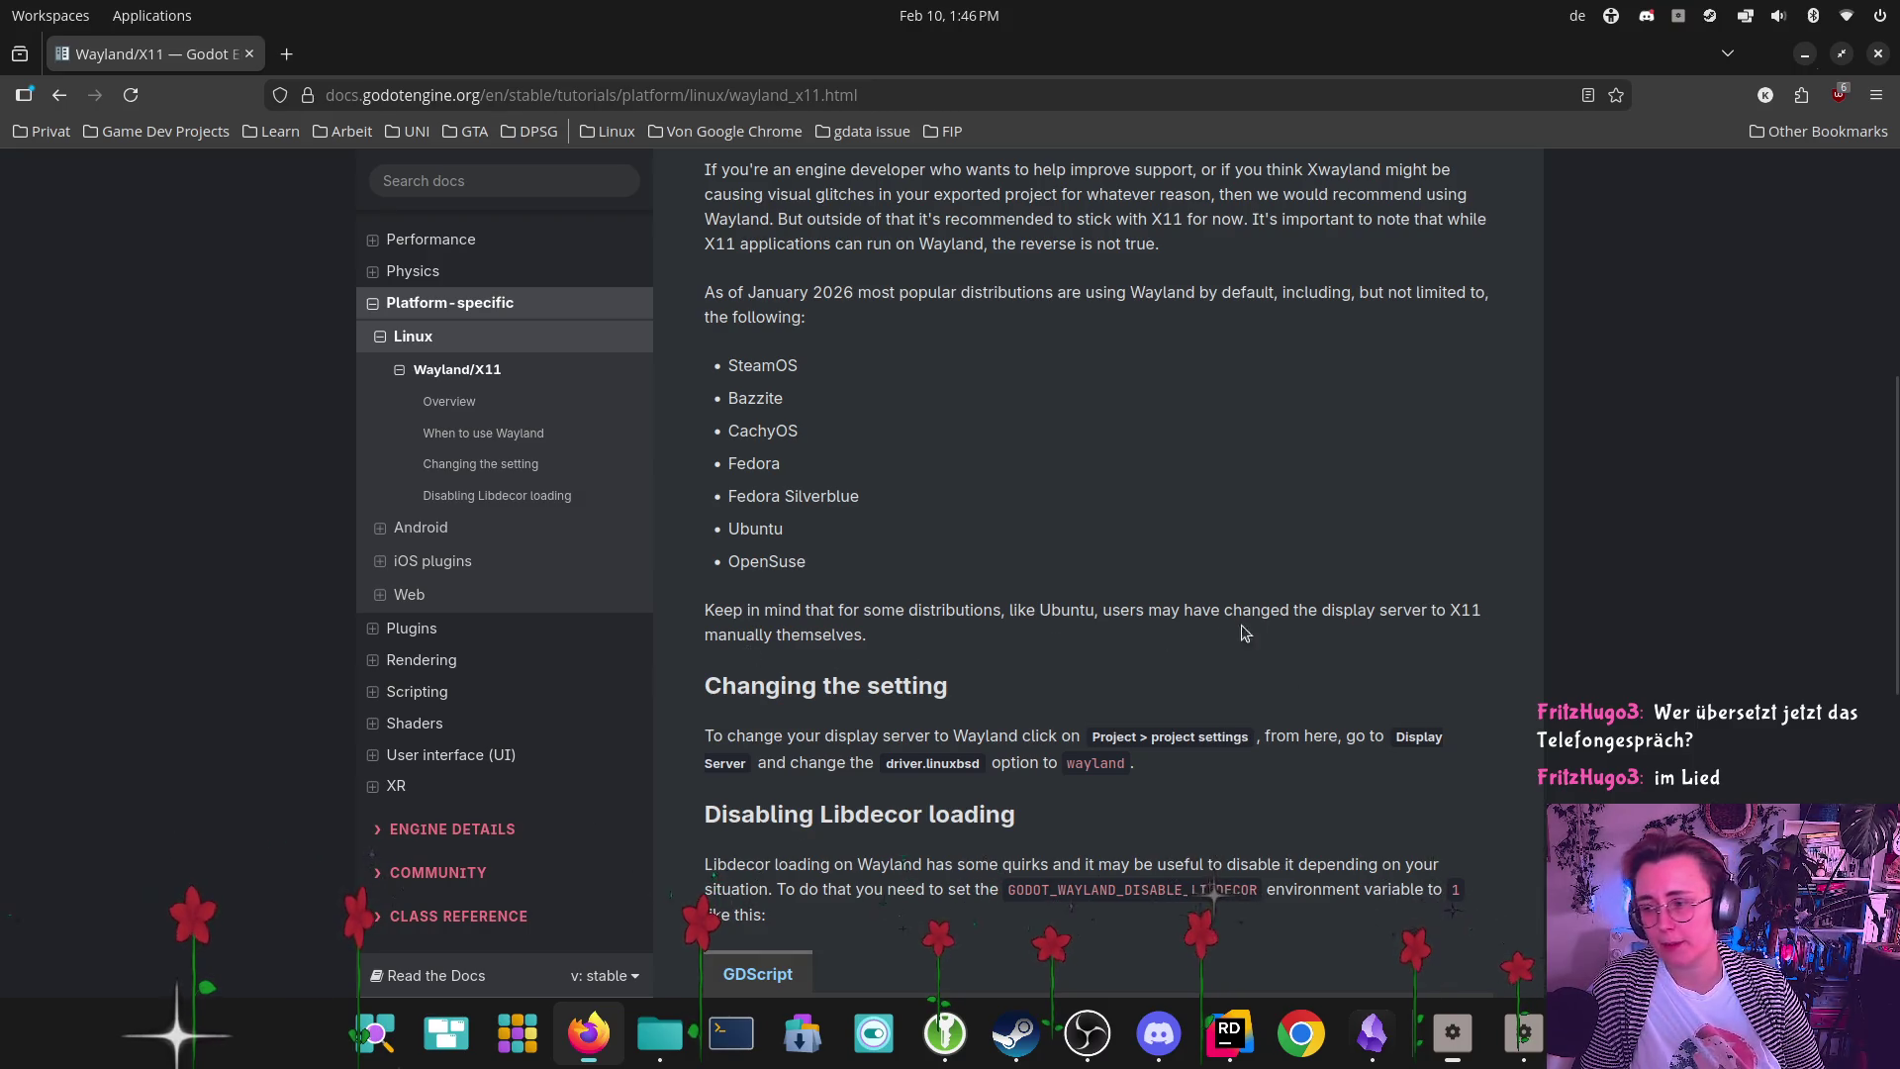
scroll(1196, 541, down, 2)
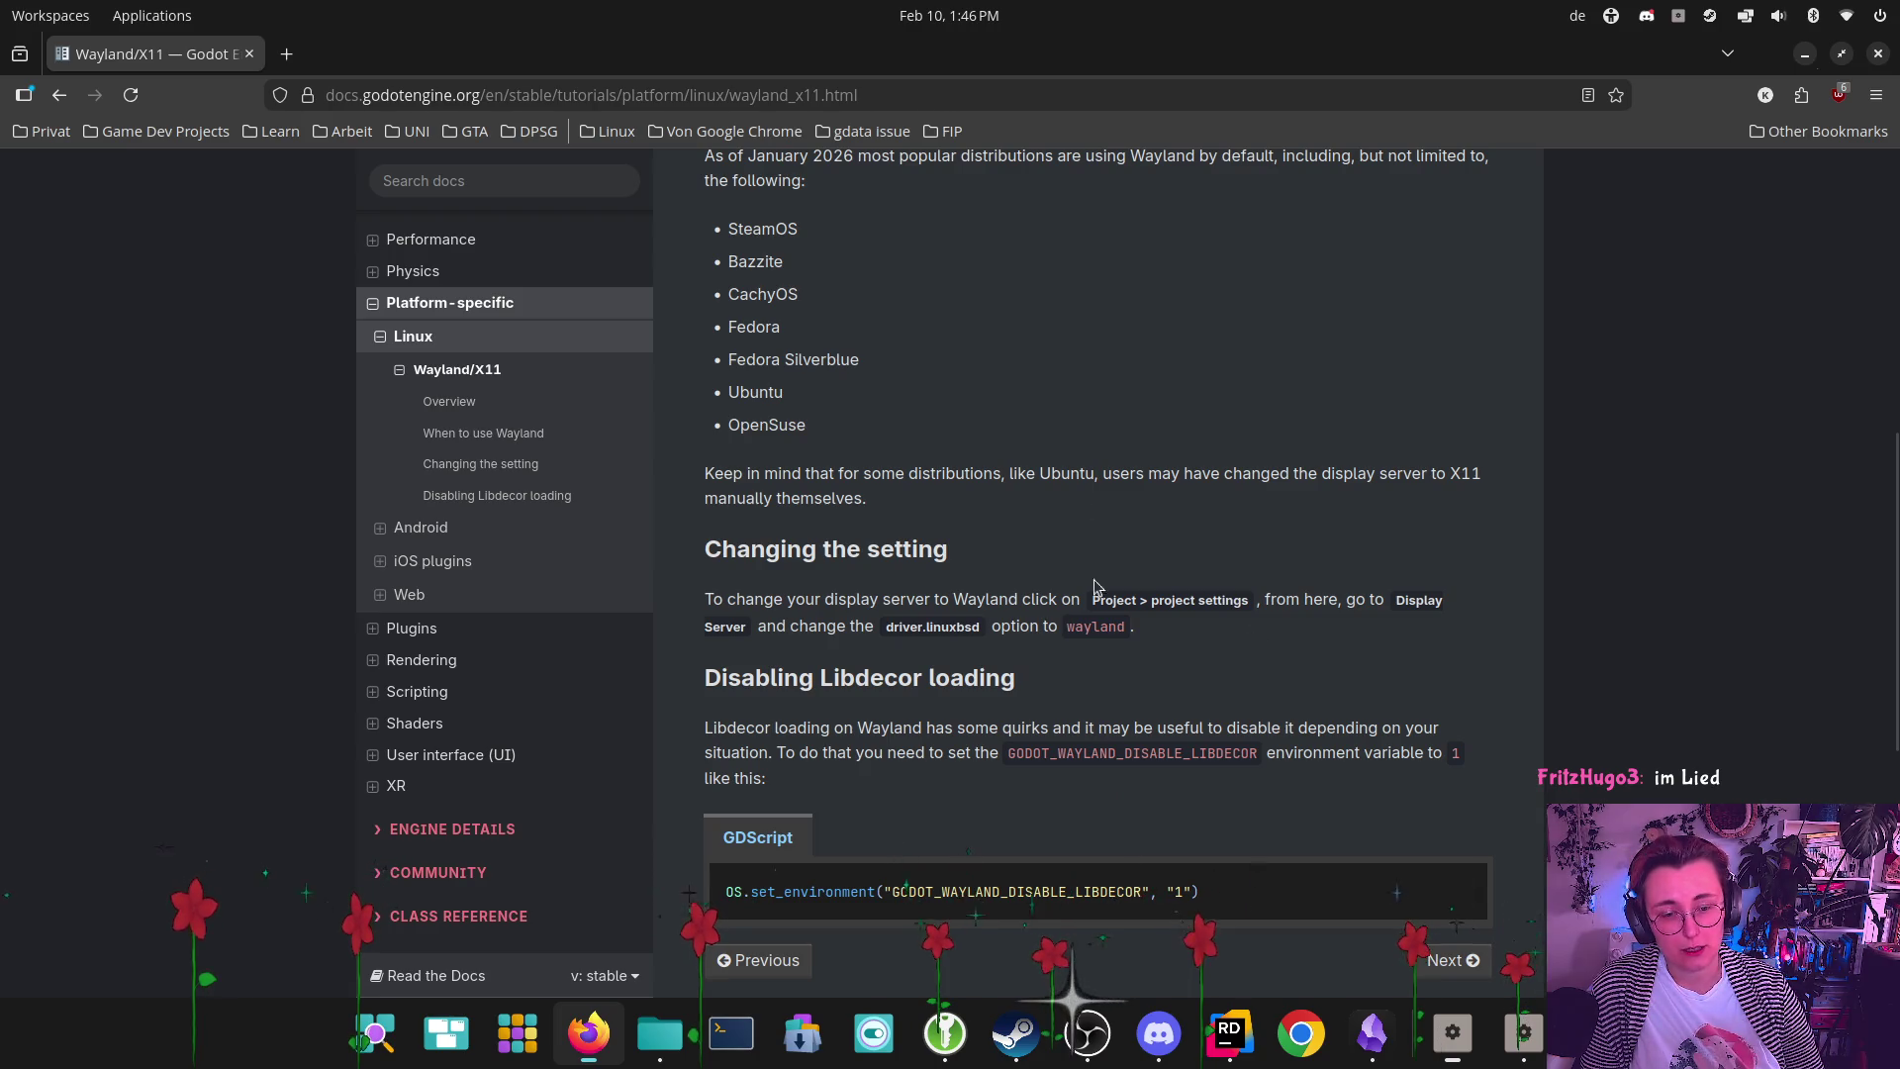
click(1527, 1032)
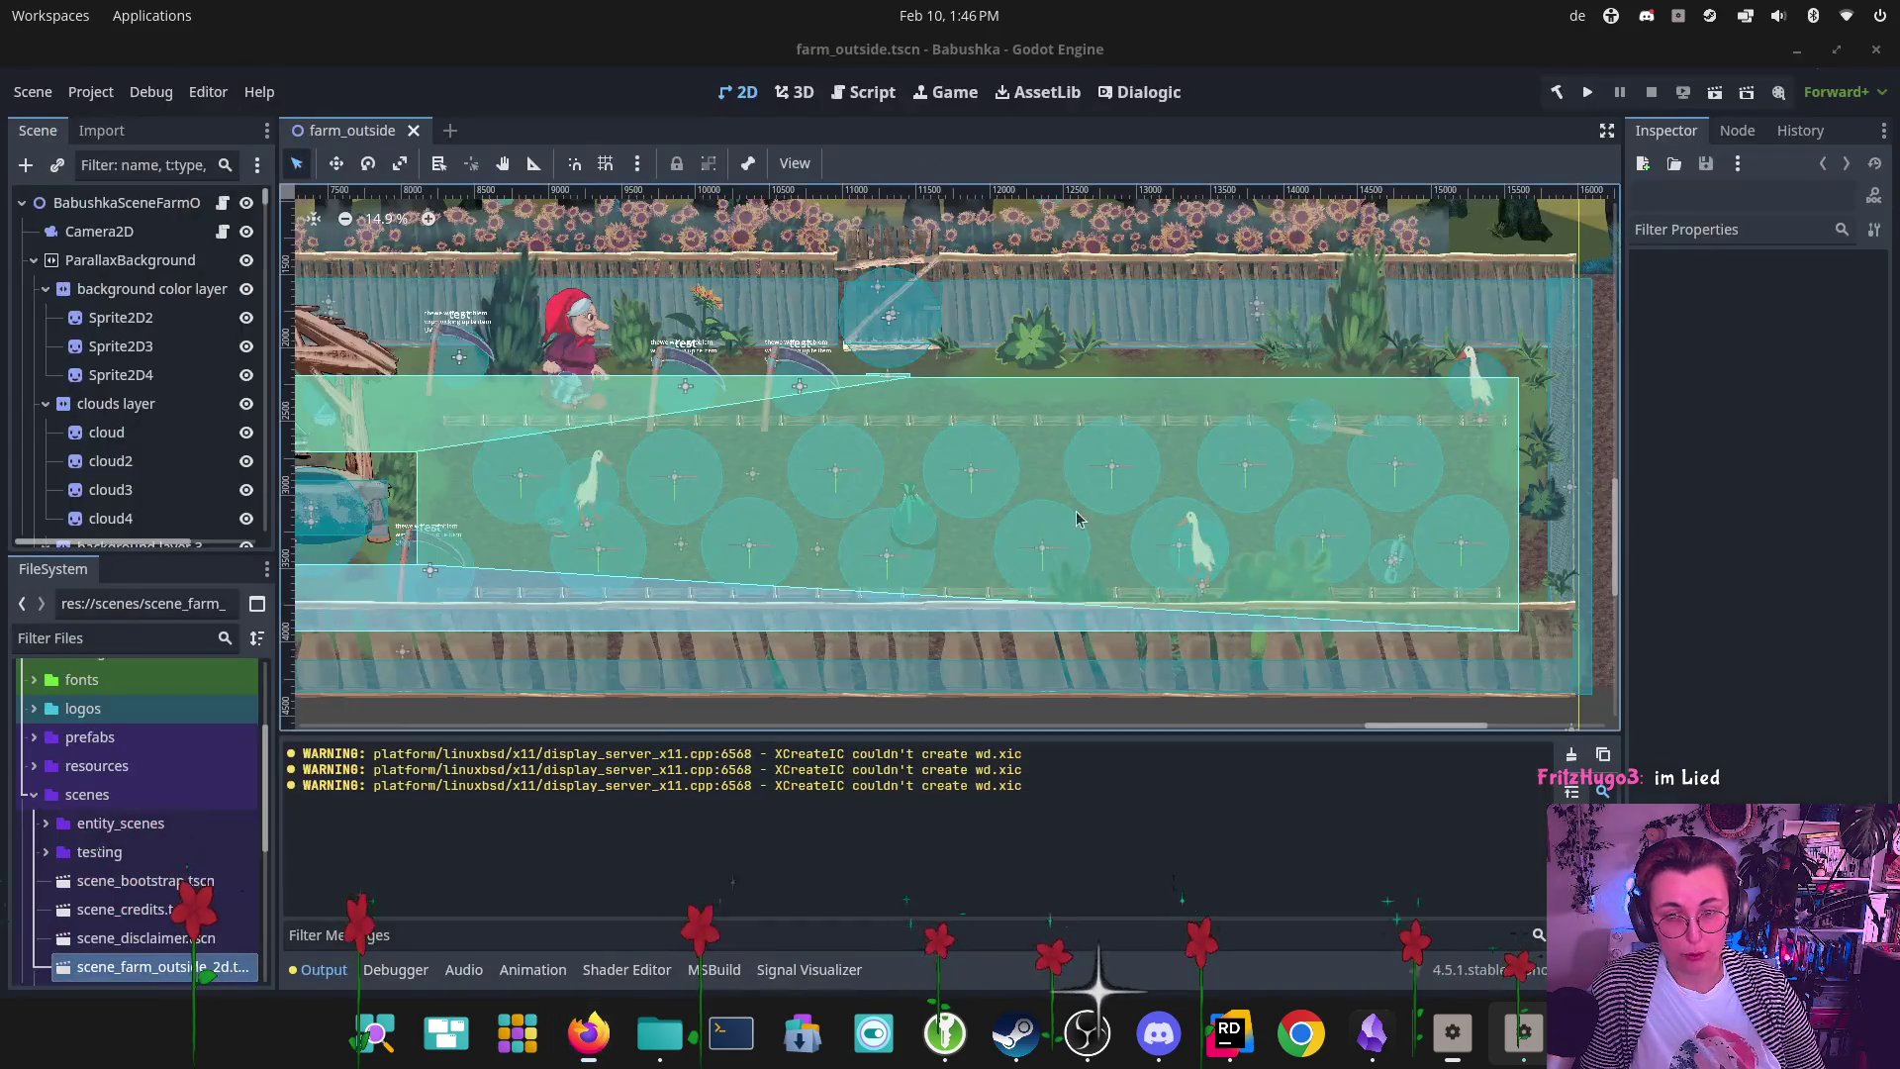
Open Project Settings, check the Wayland/X11 docs page in Firefox, then return to Godot
click(98, 96)
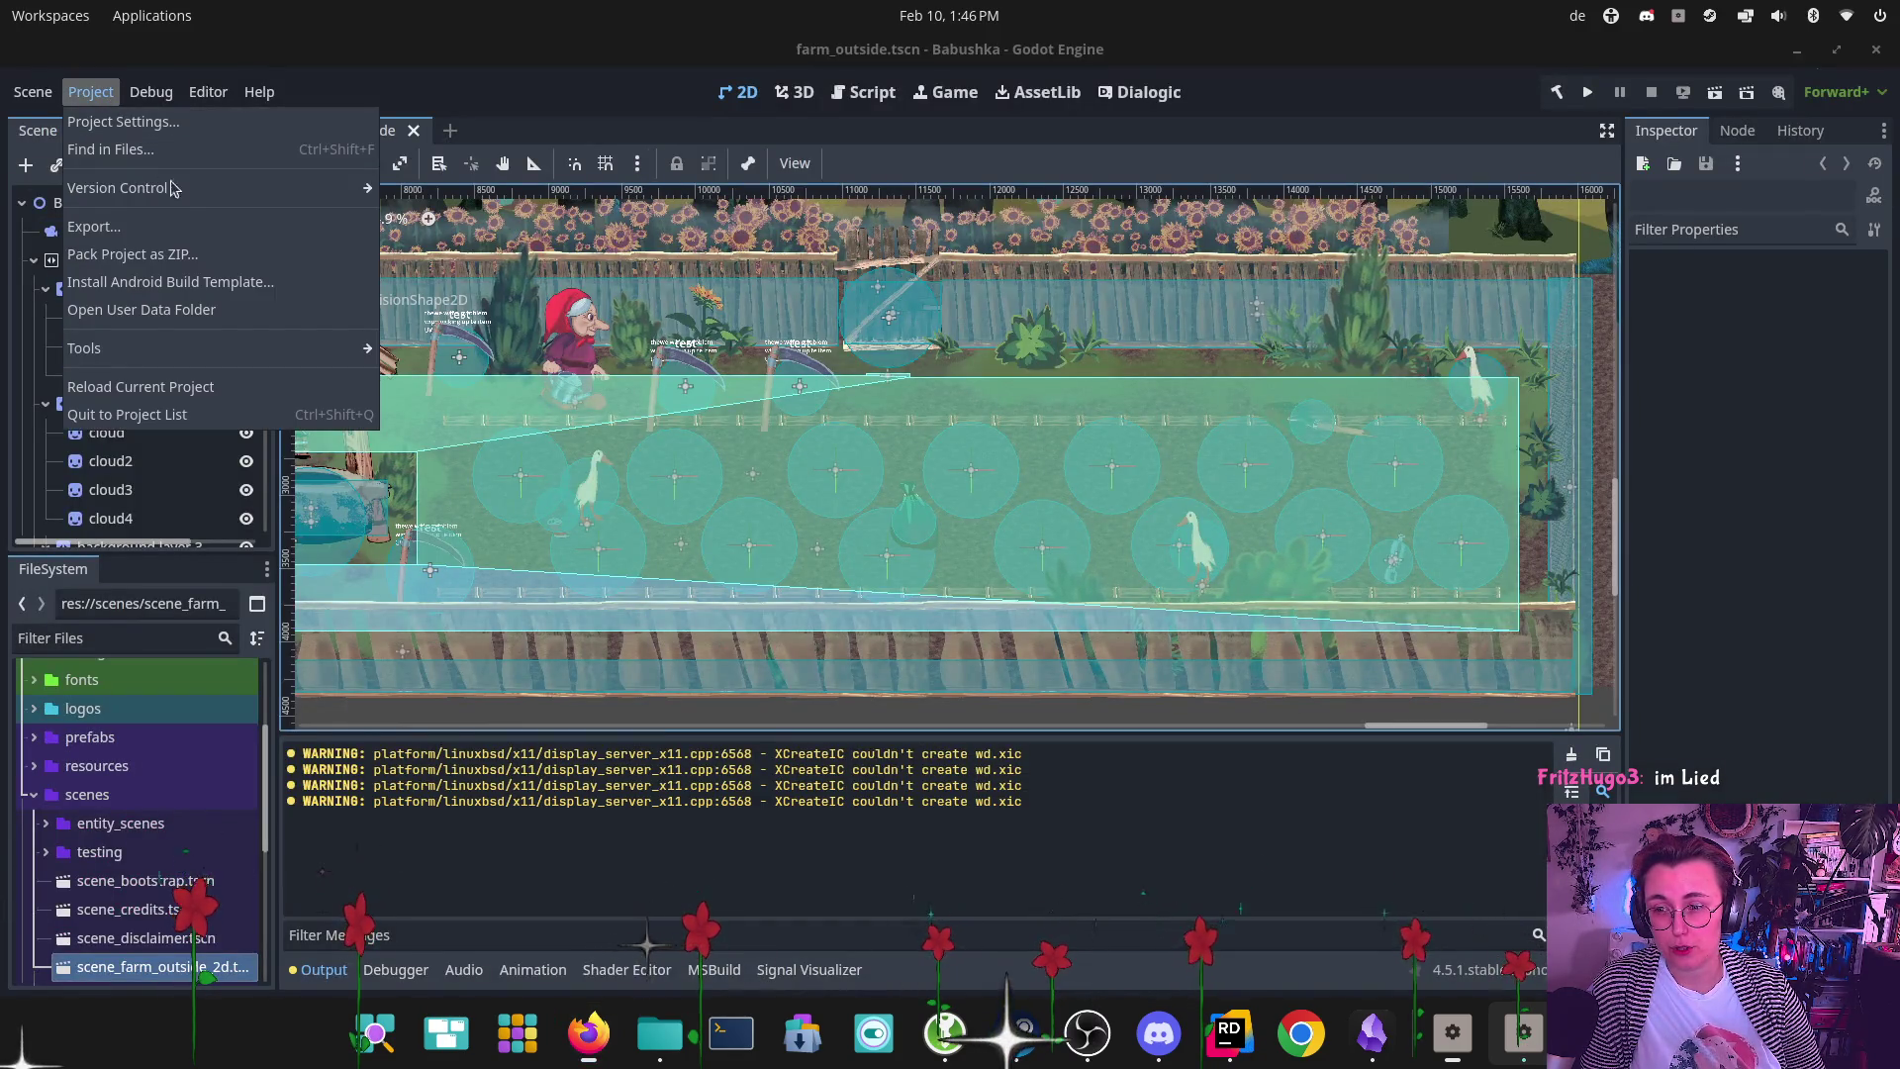
click(180, 131)
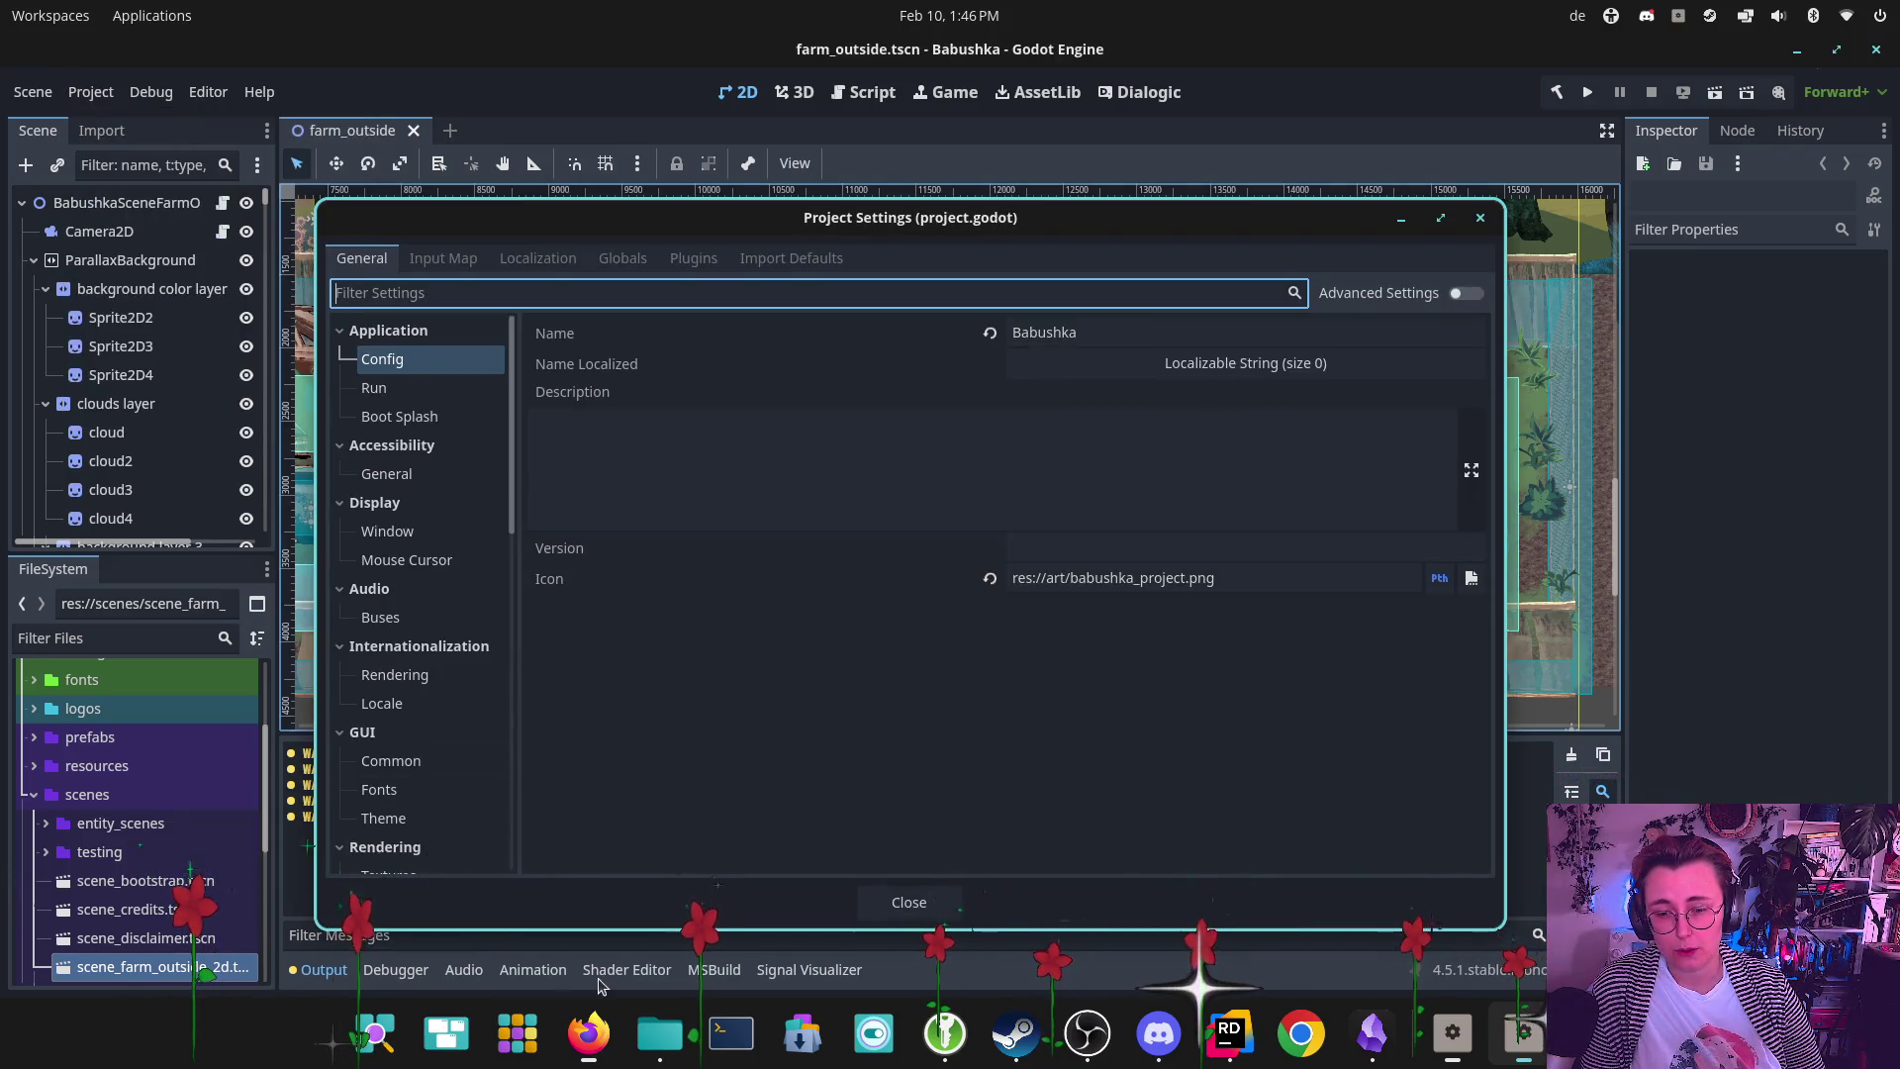
mouse_move(589, 1032)
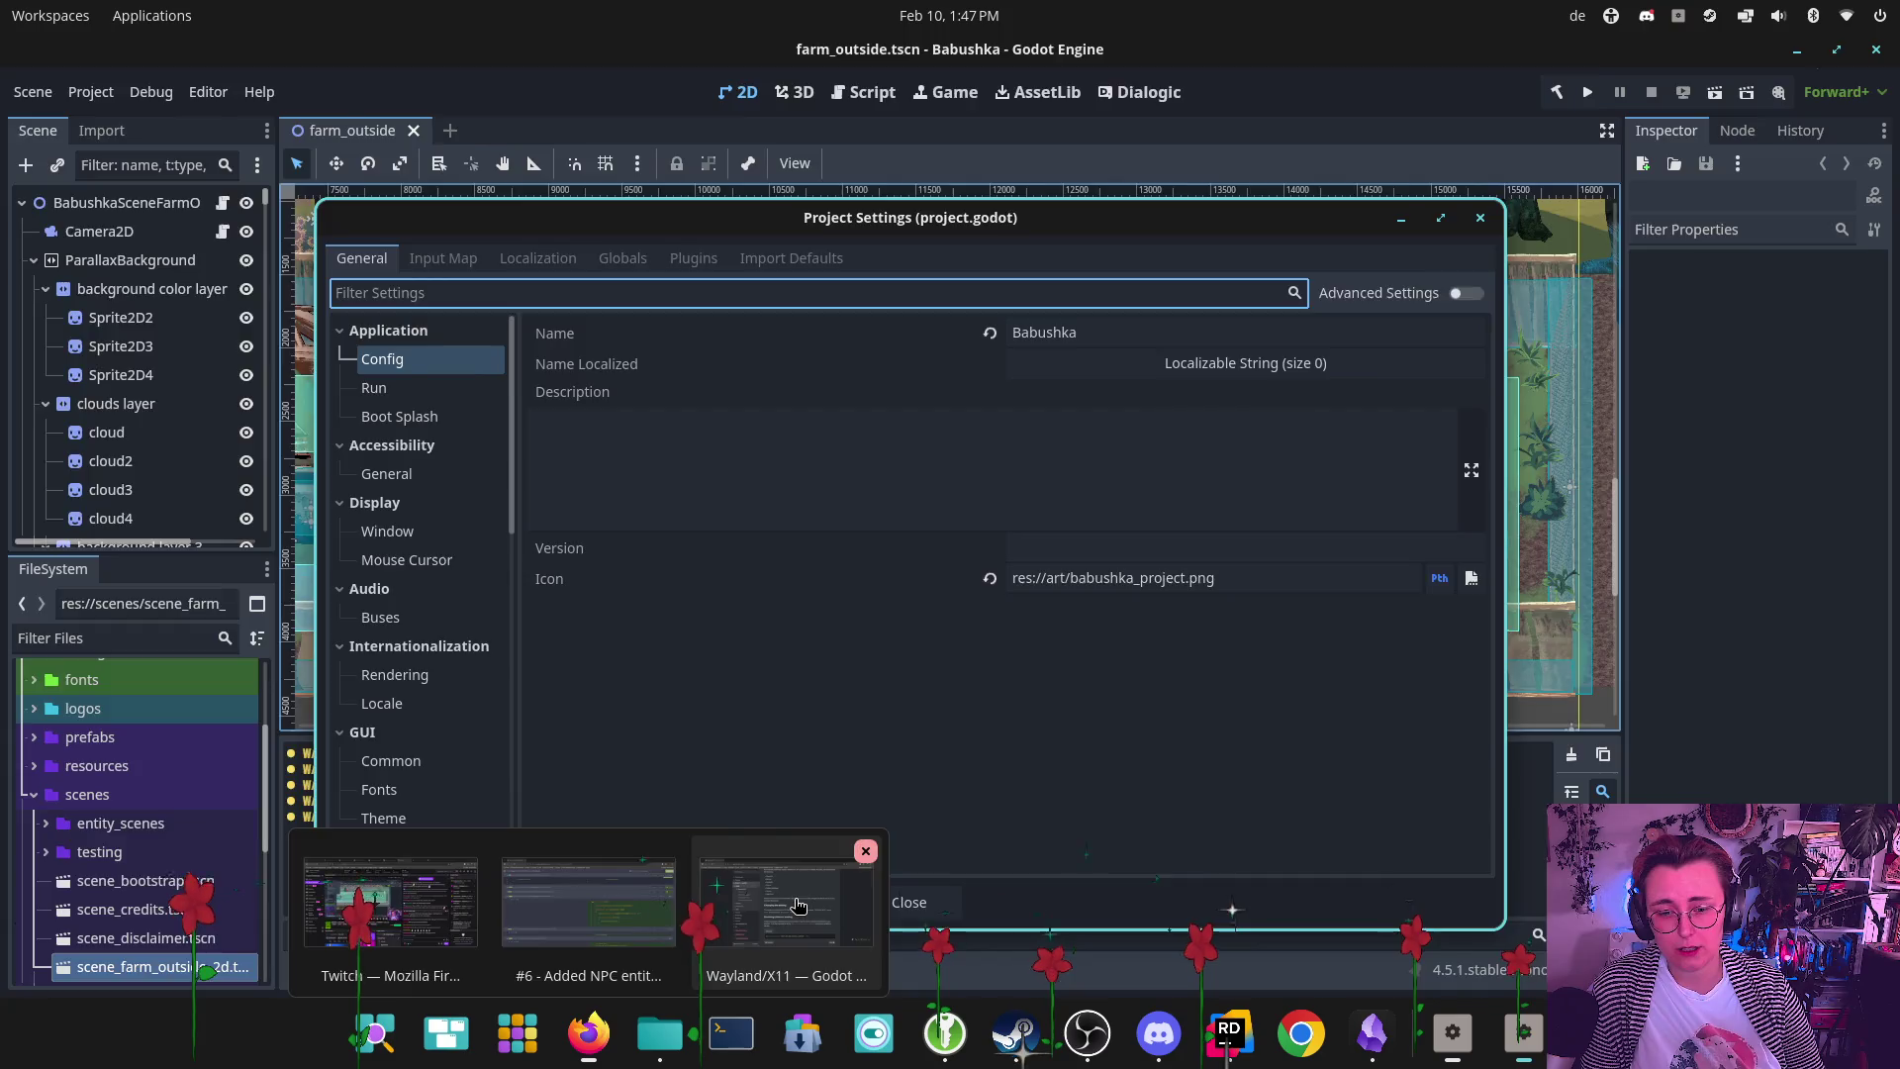
click(784, 902)
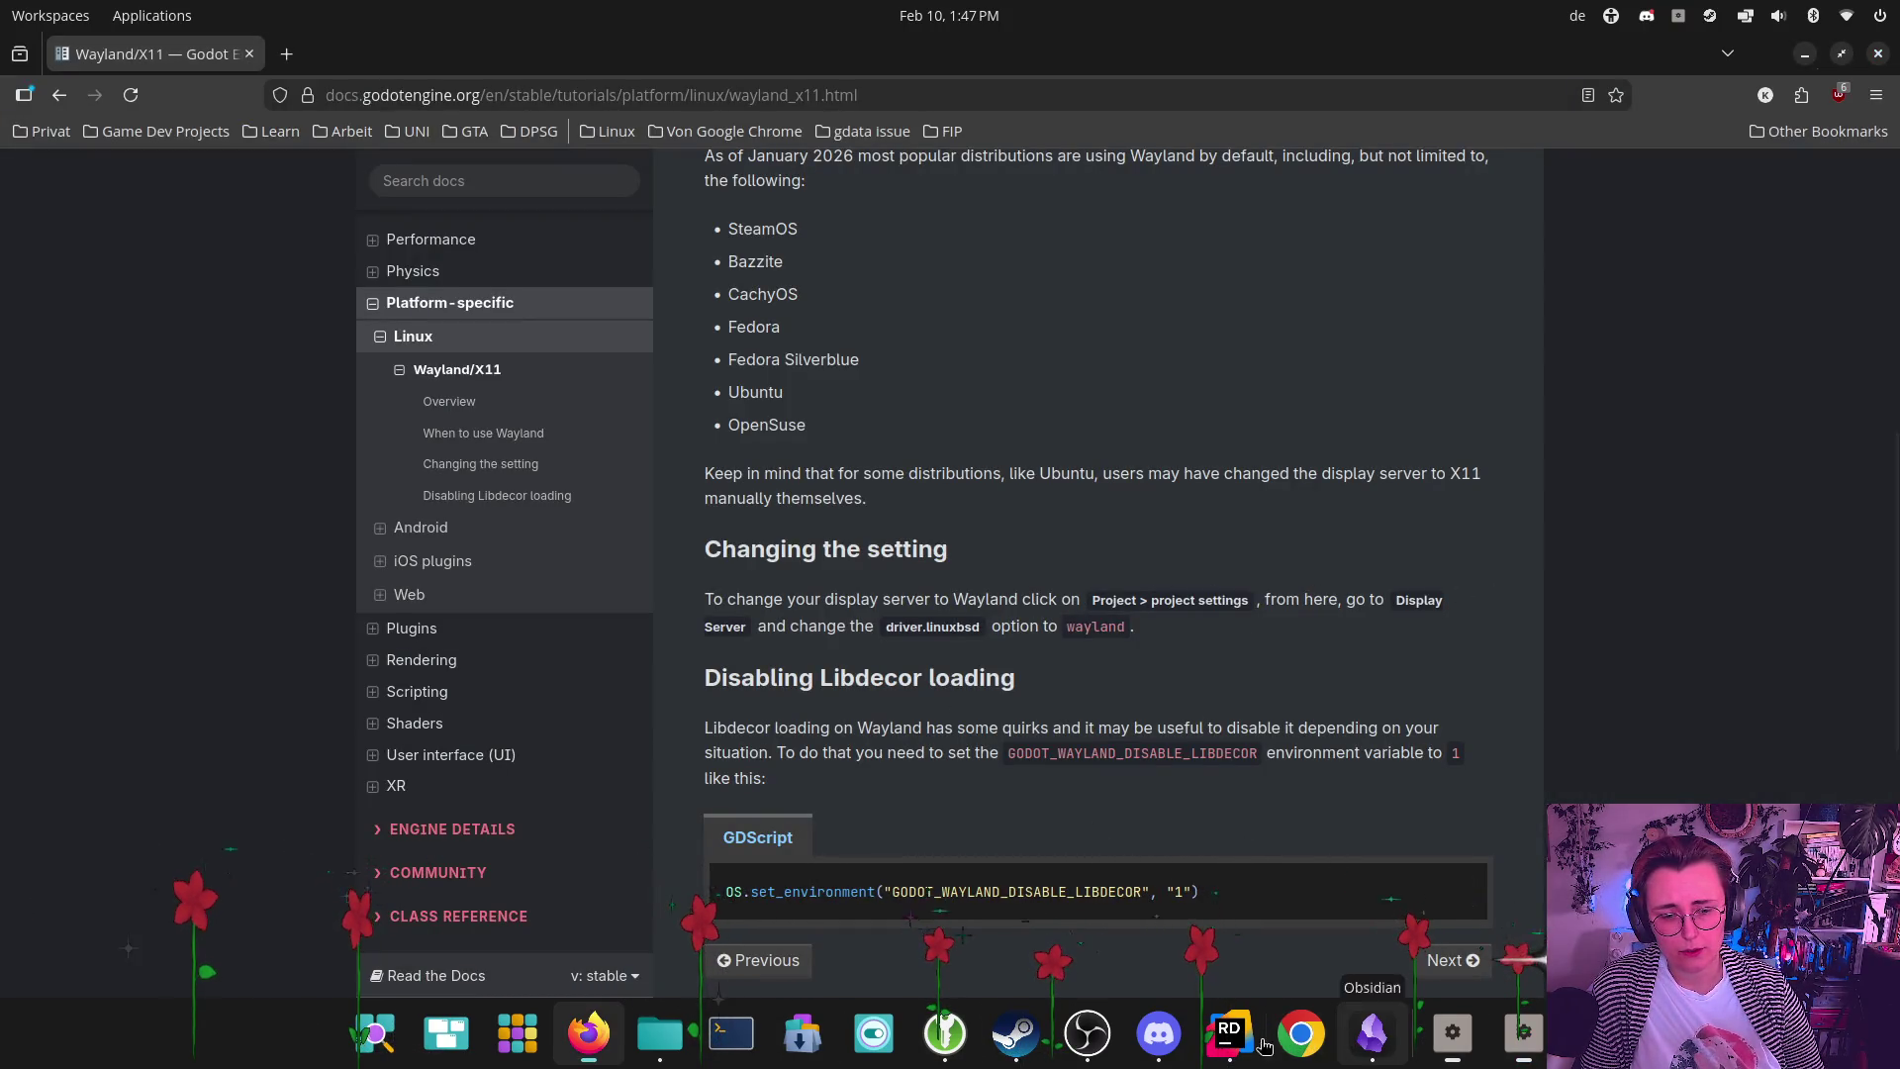
mouse_move(1524, 1032)
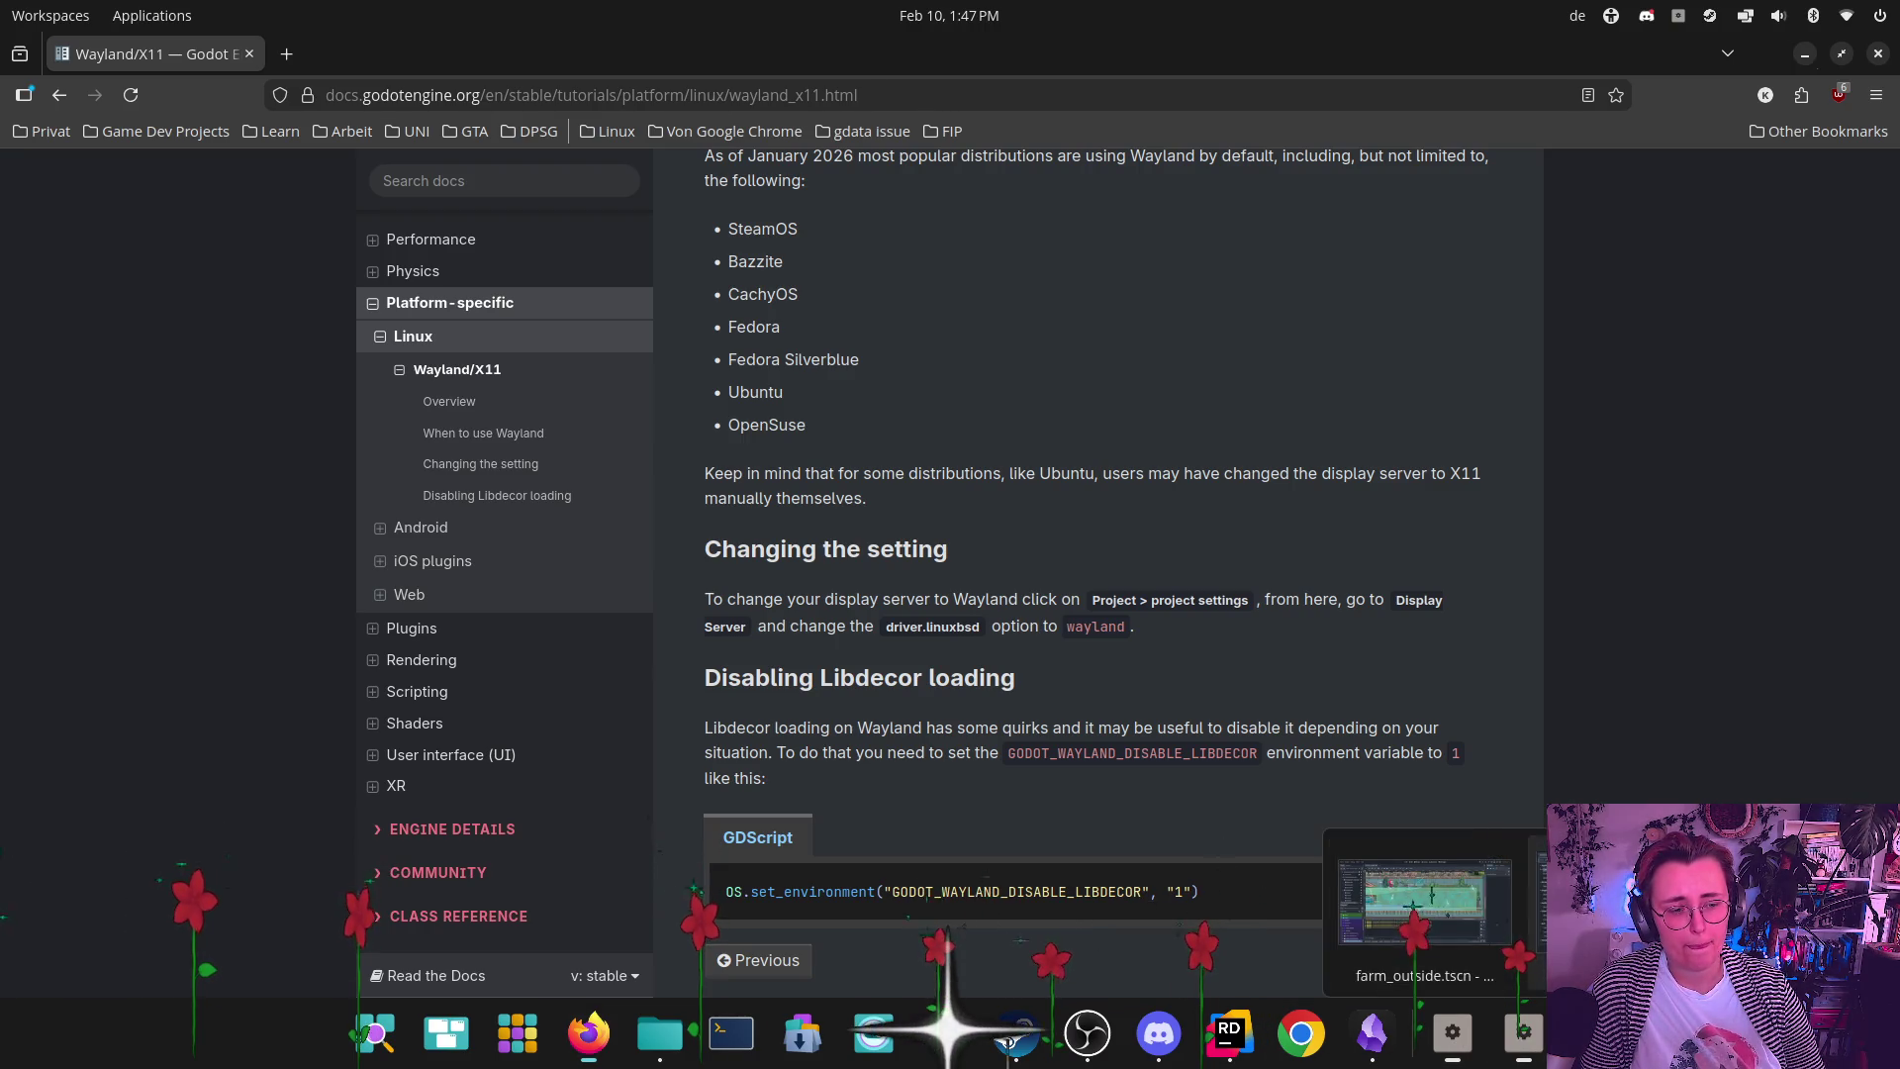
click(1425, 903)
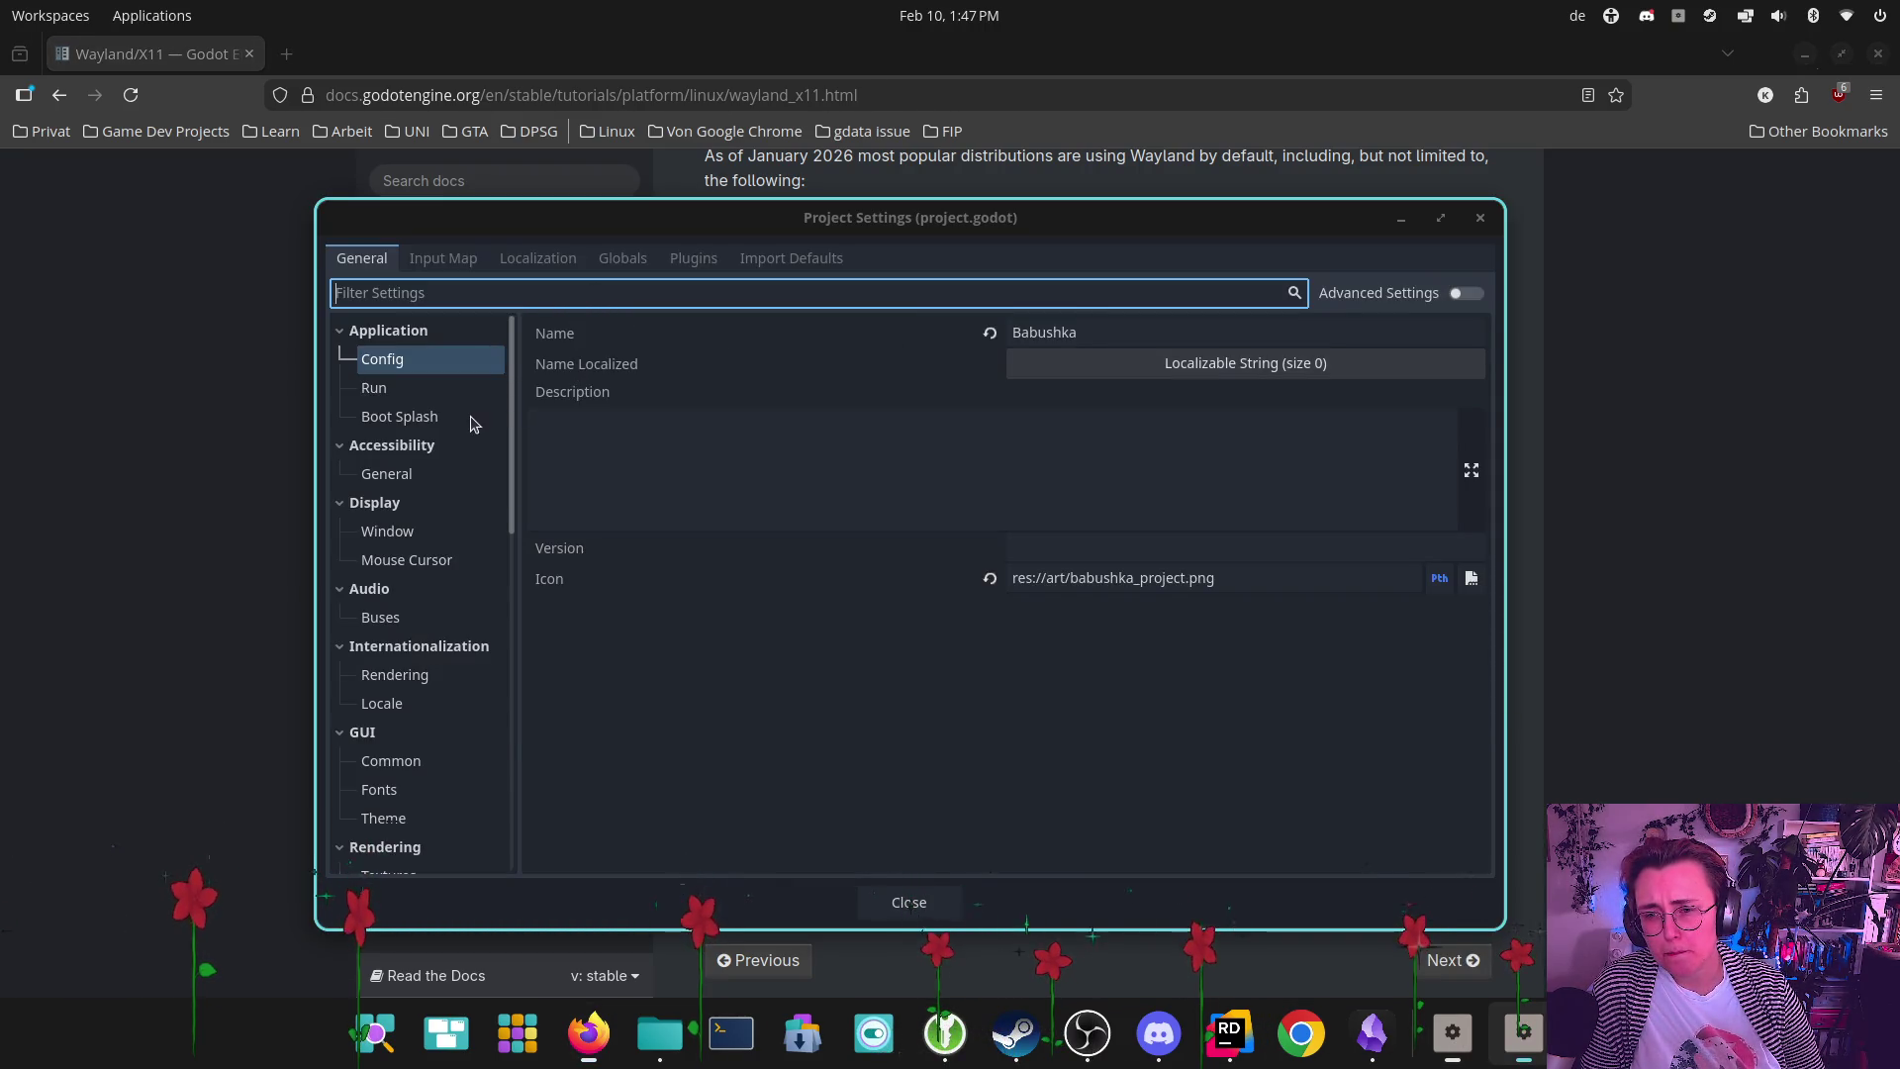
Browse the Display > Window settings, then show the Rendering > Textures options
click(391, 505)
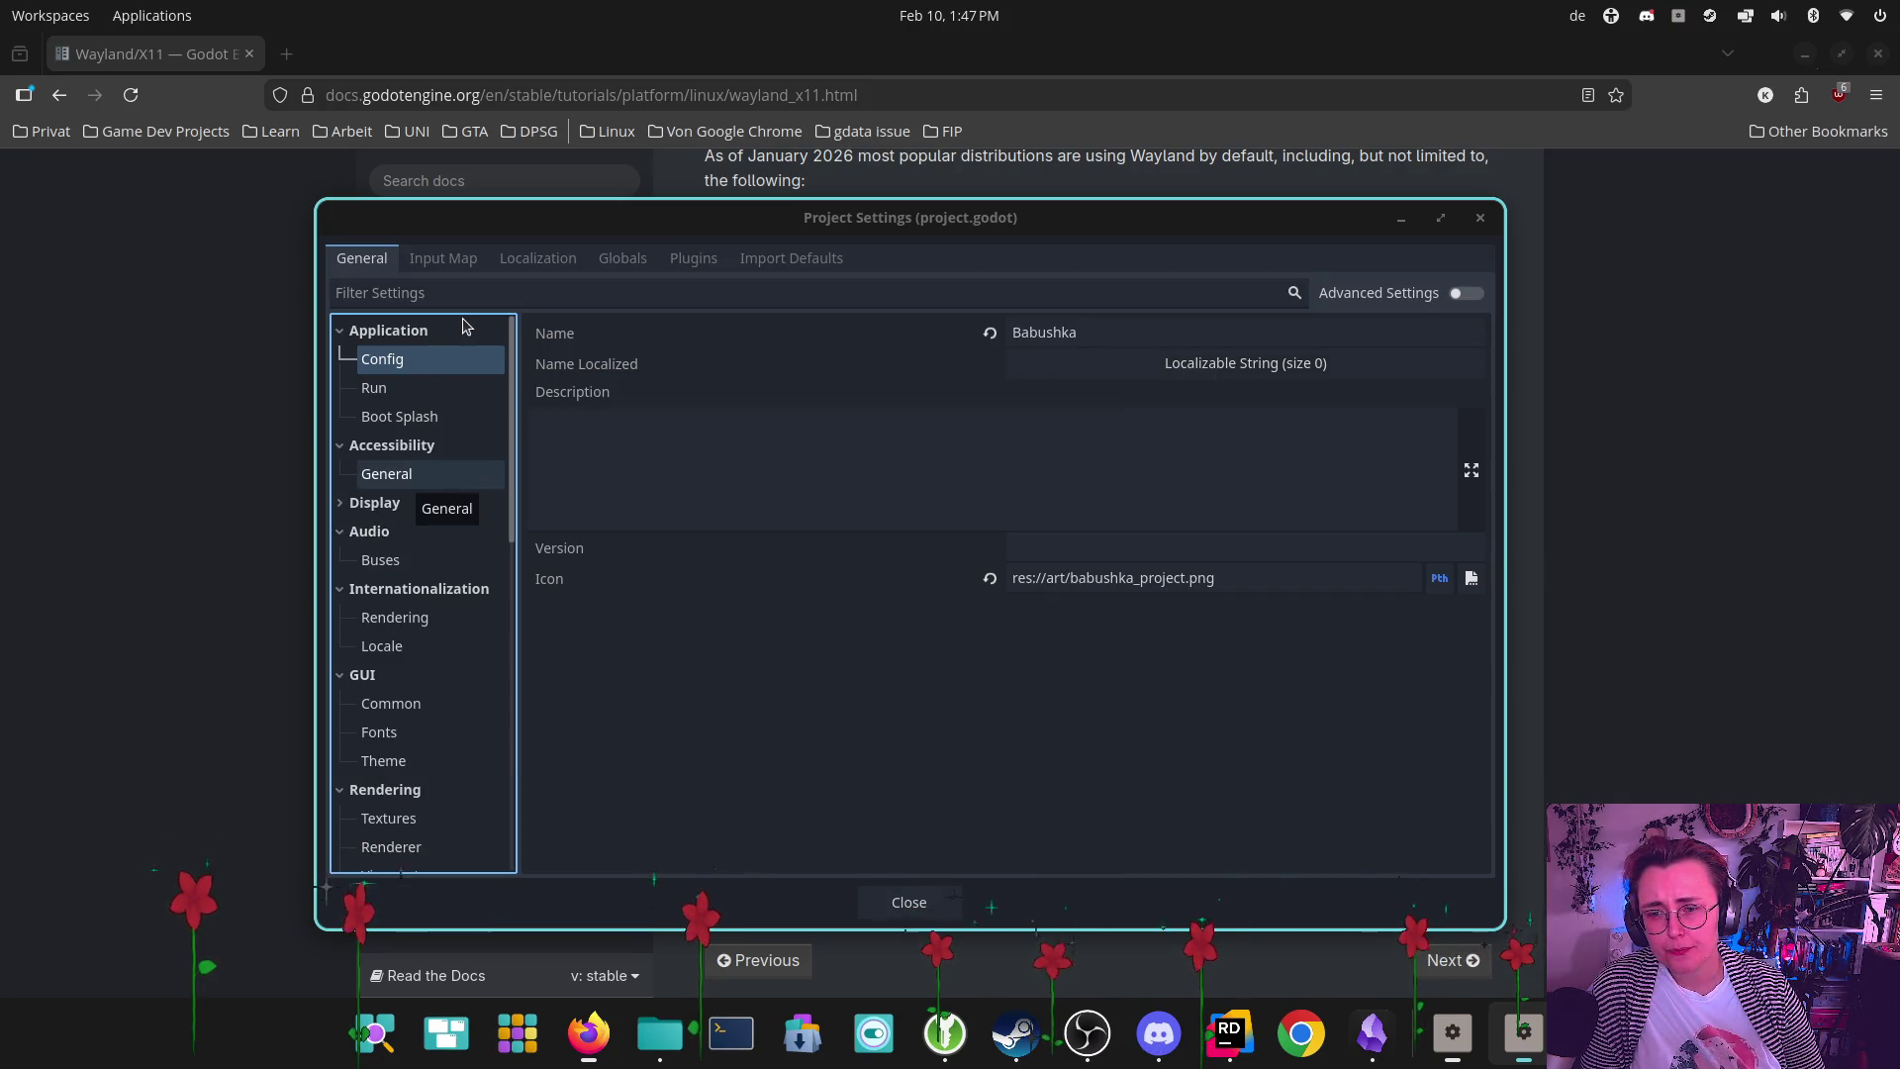
click(383, 507)
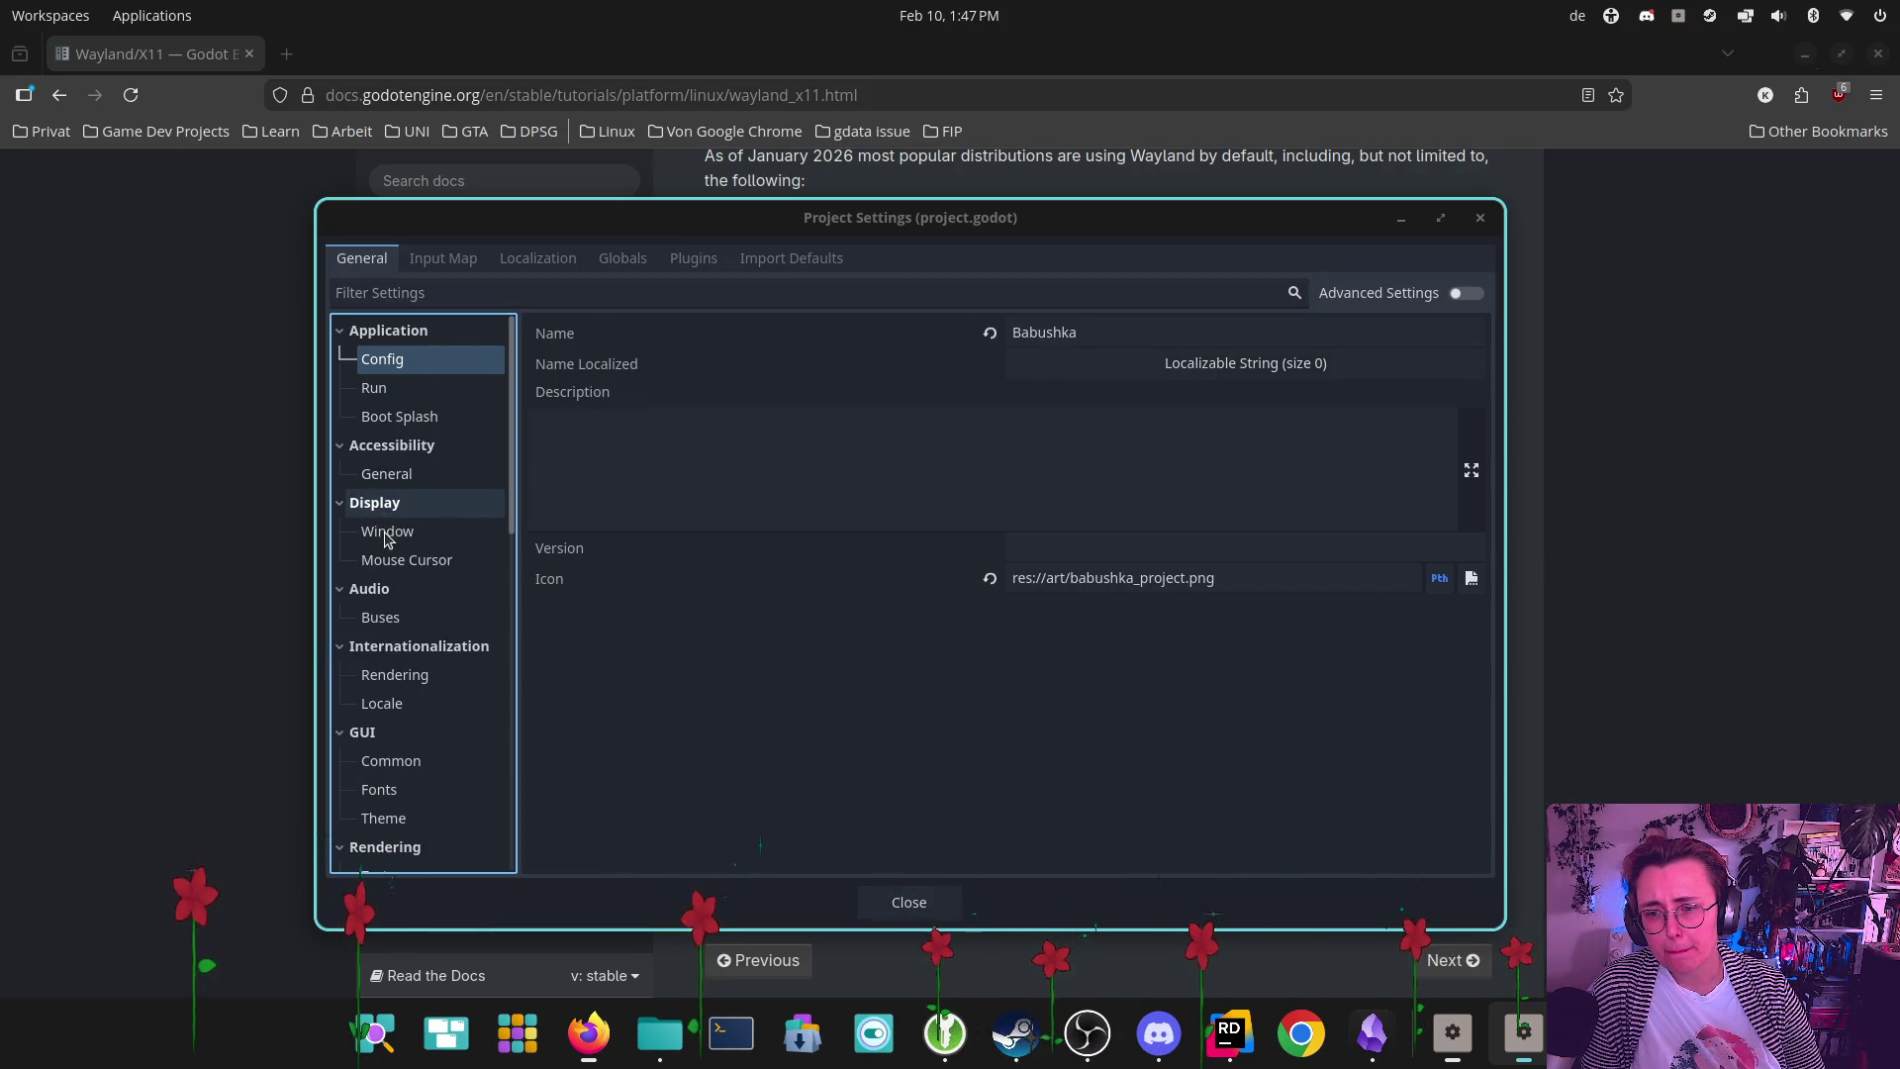
click(392, 534)
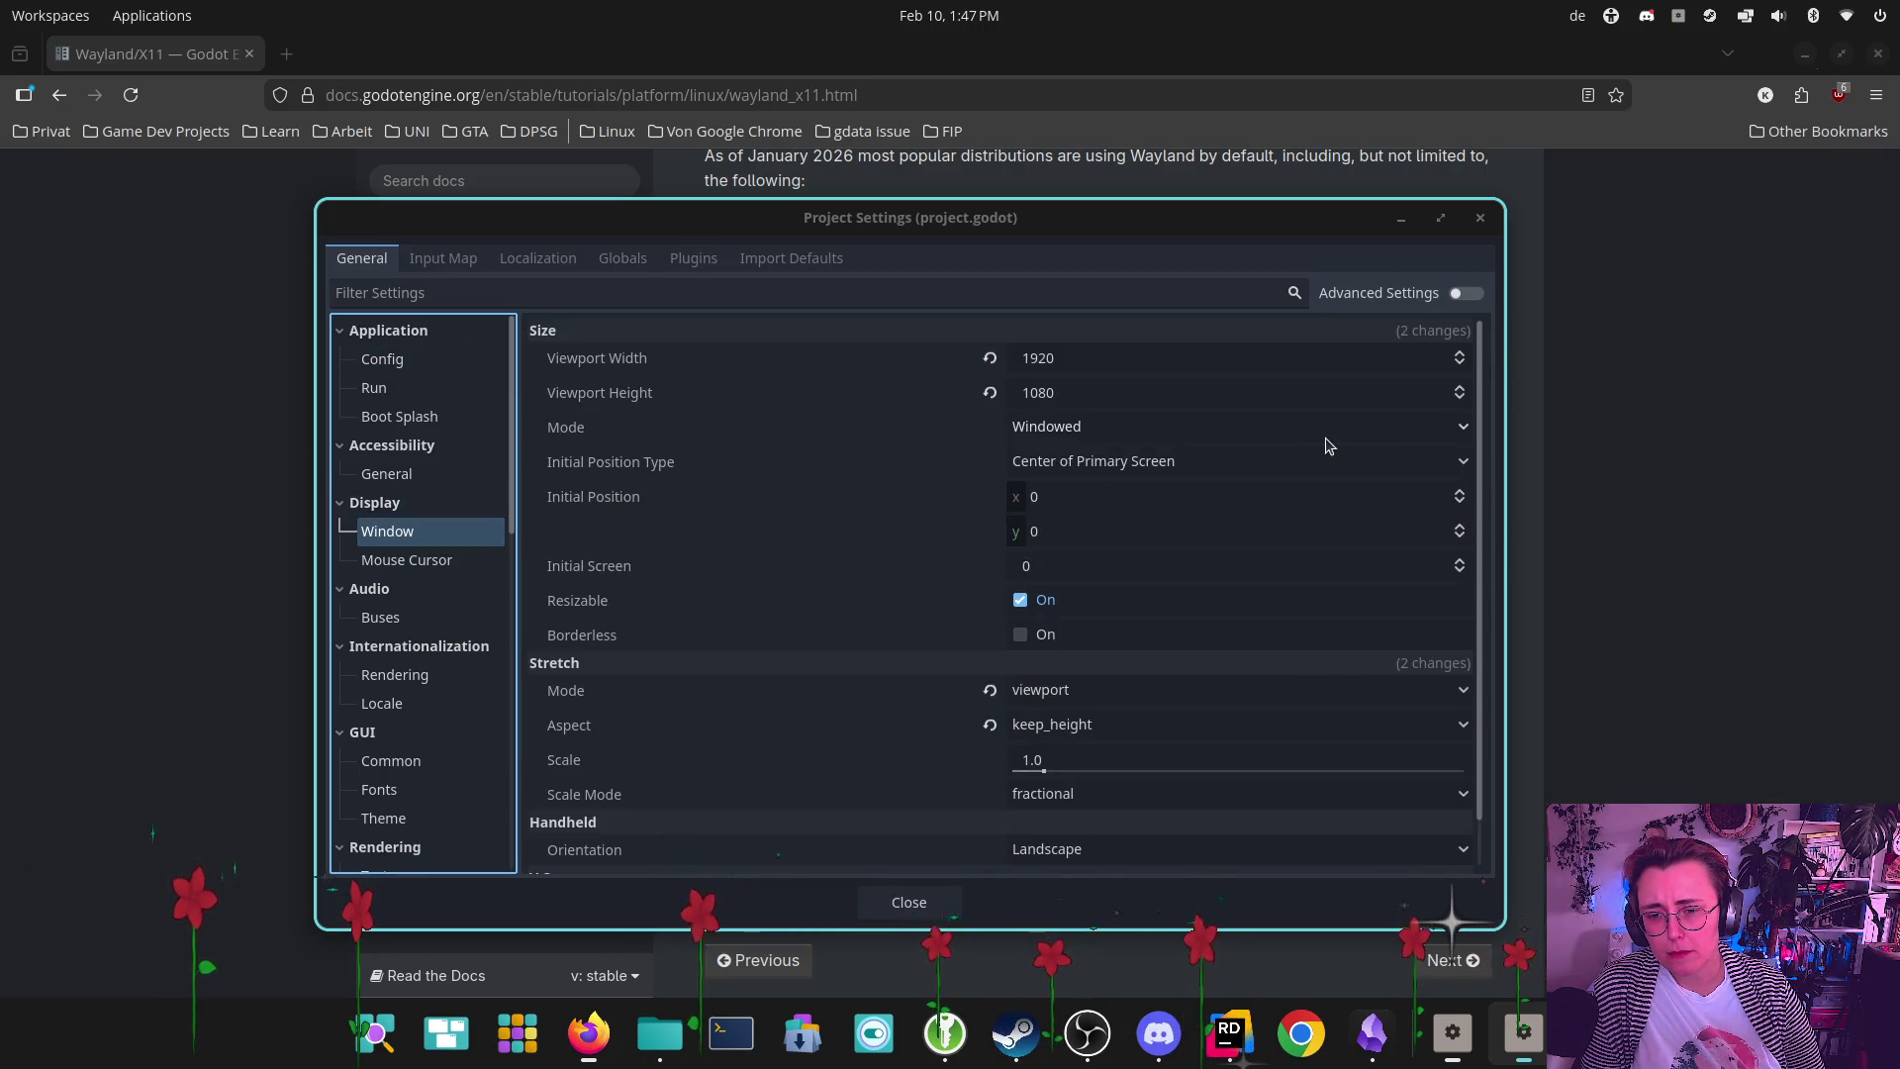
scroll(1471, 446, down, 1)
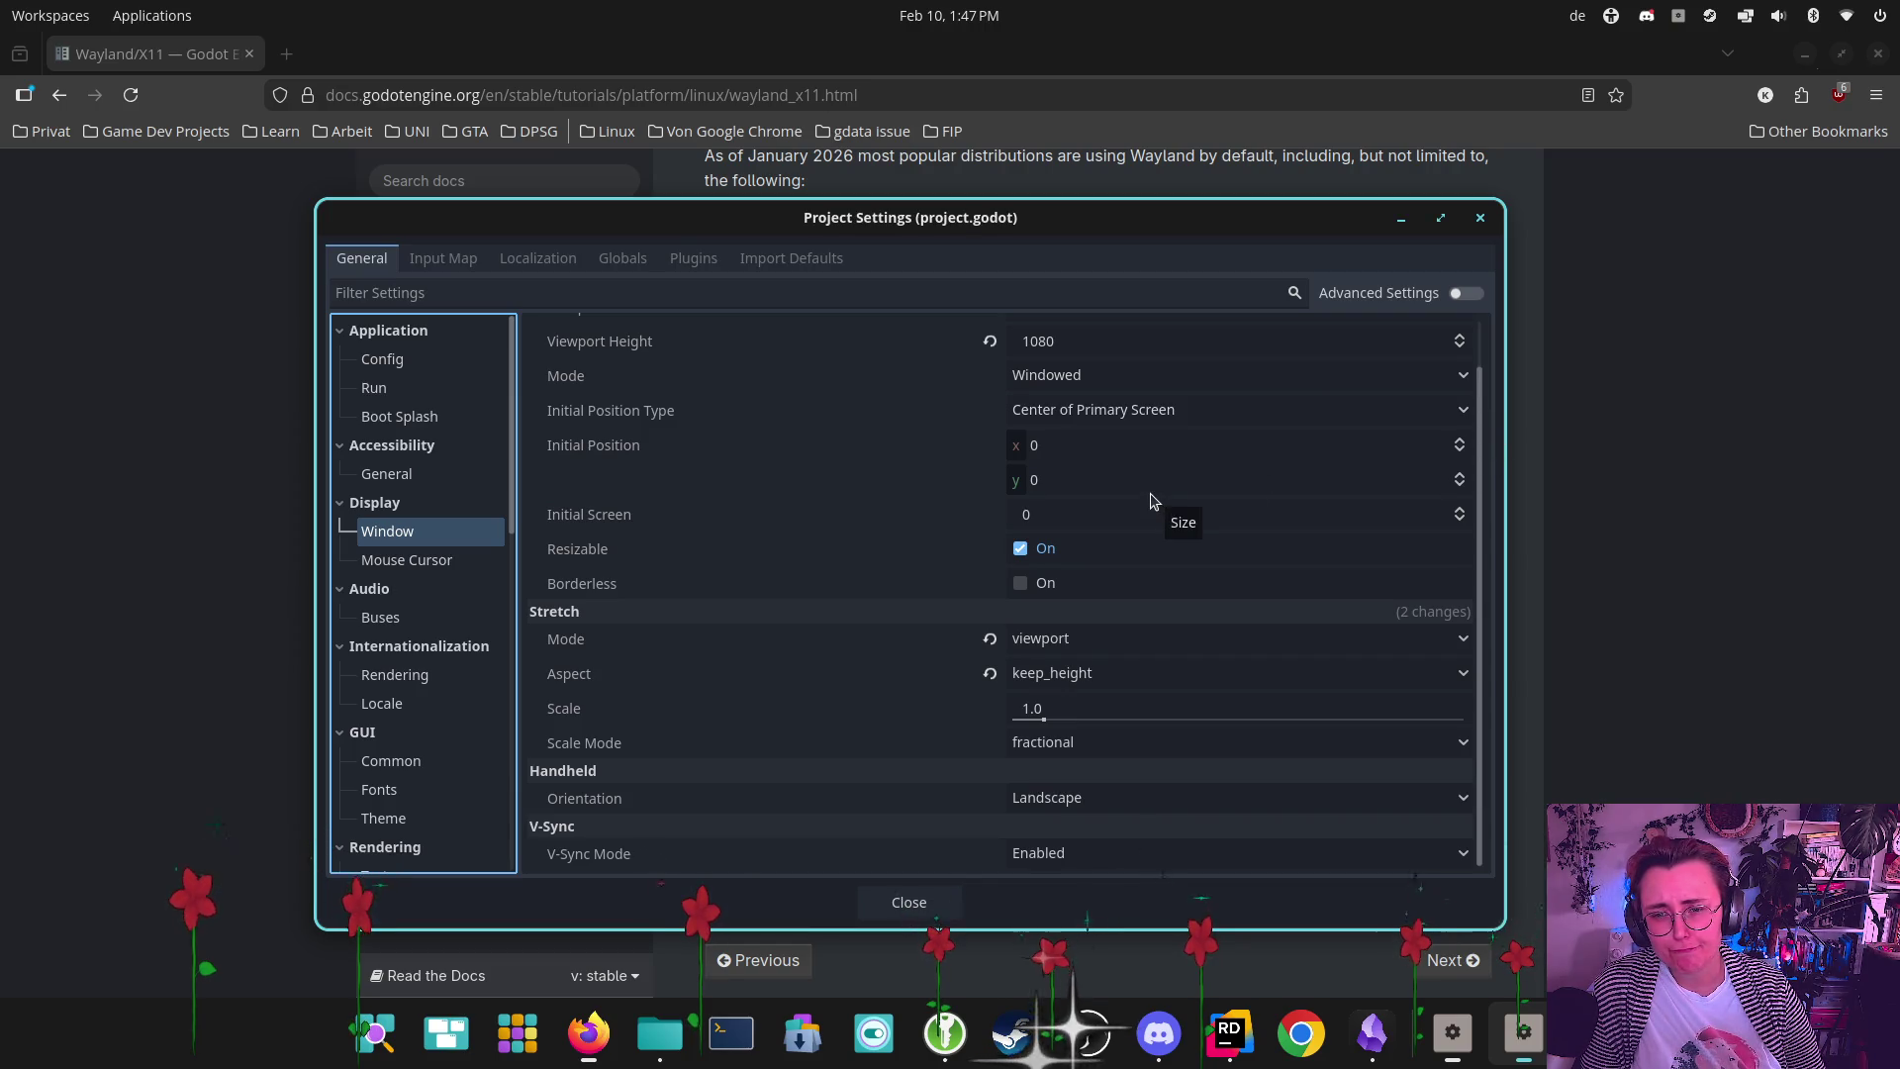
scroll(1155, 493, up, 1)
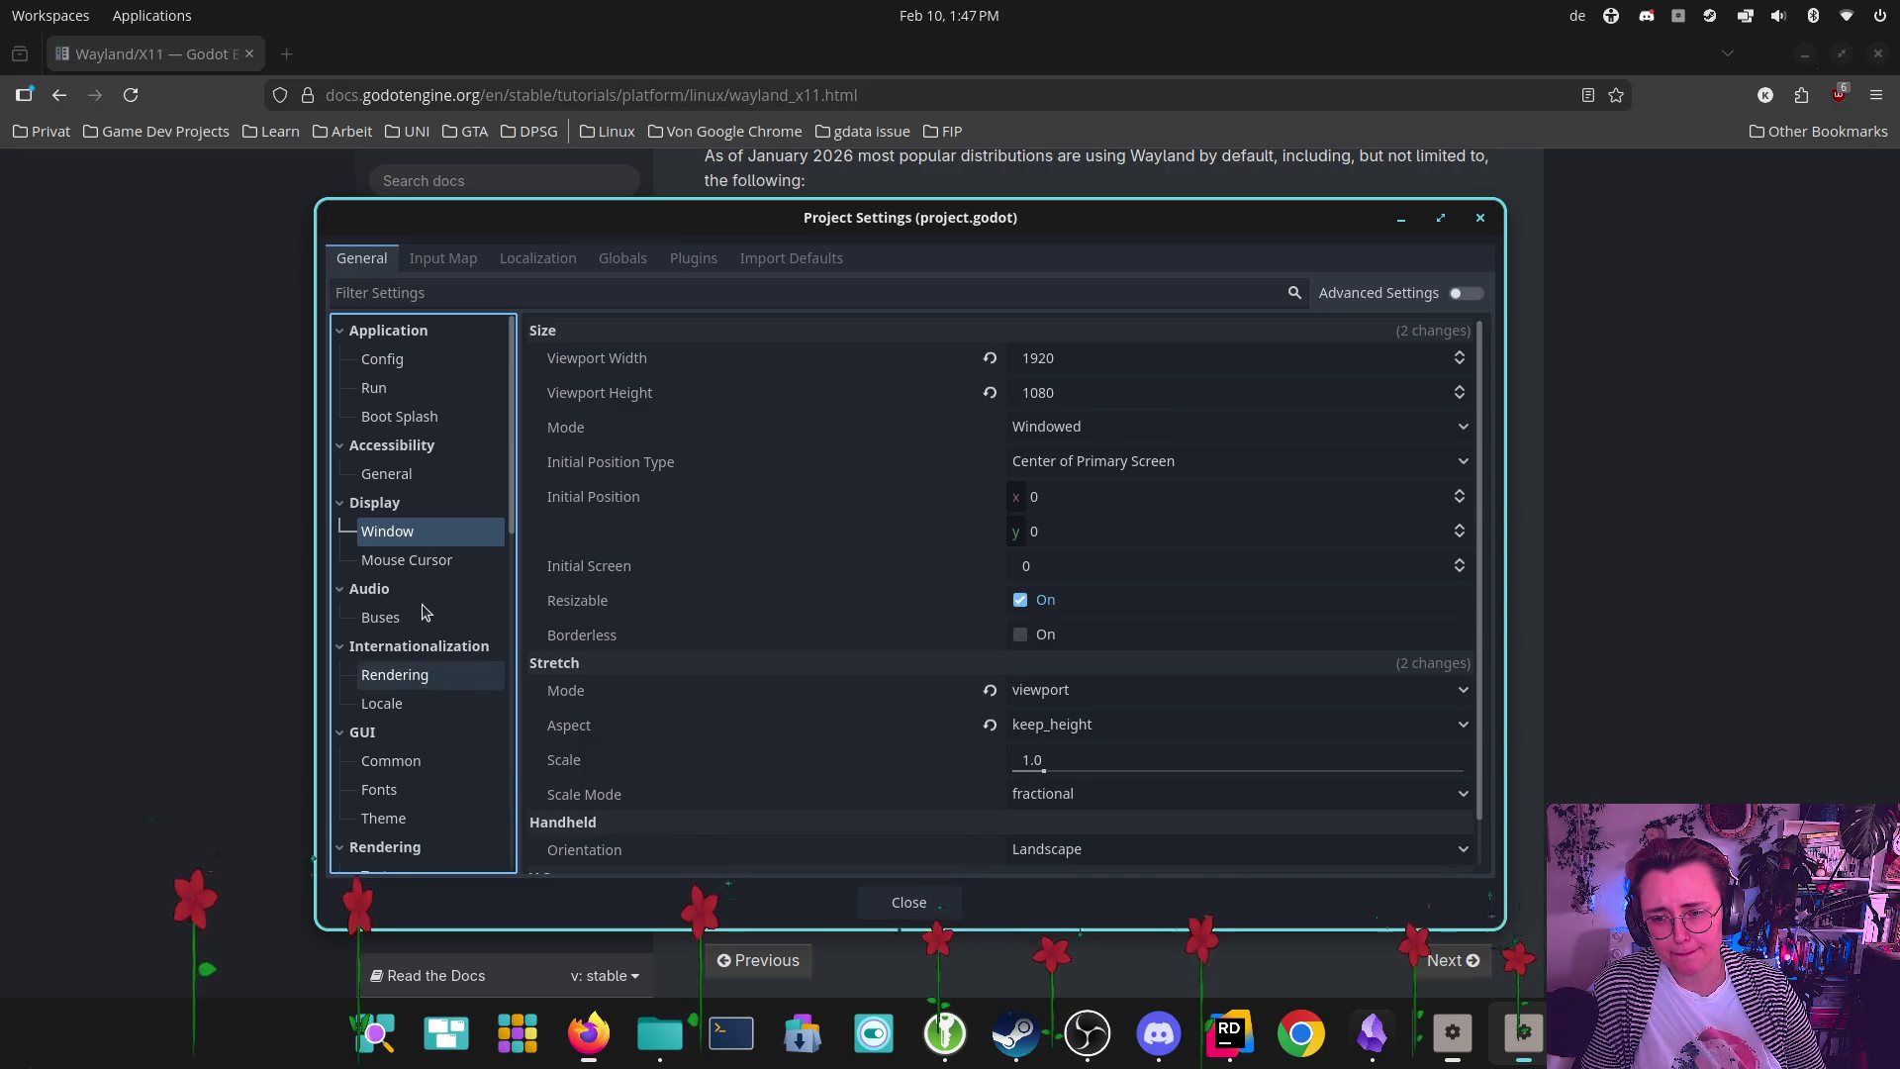
scroll(447, 630, down, 3)
click(391, 598)
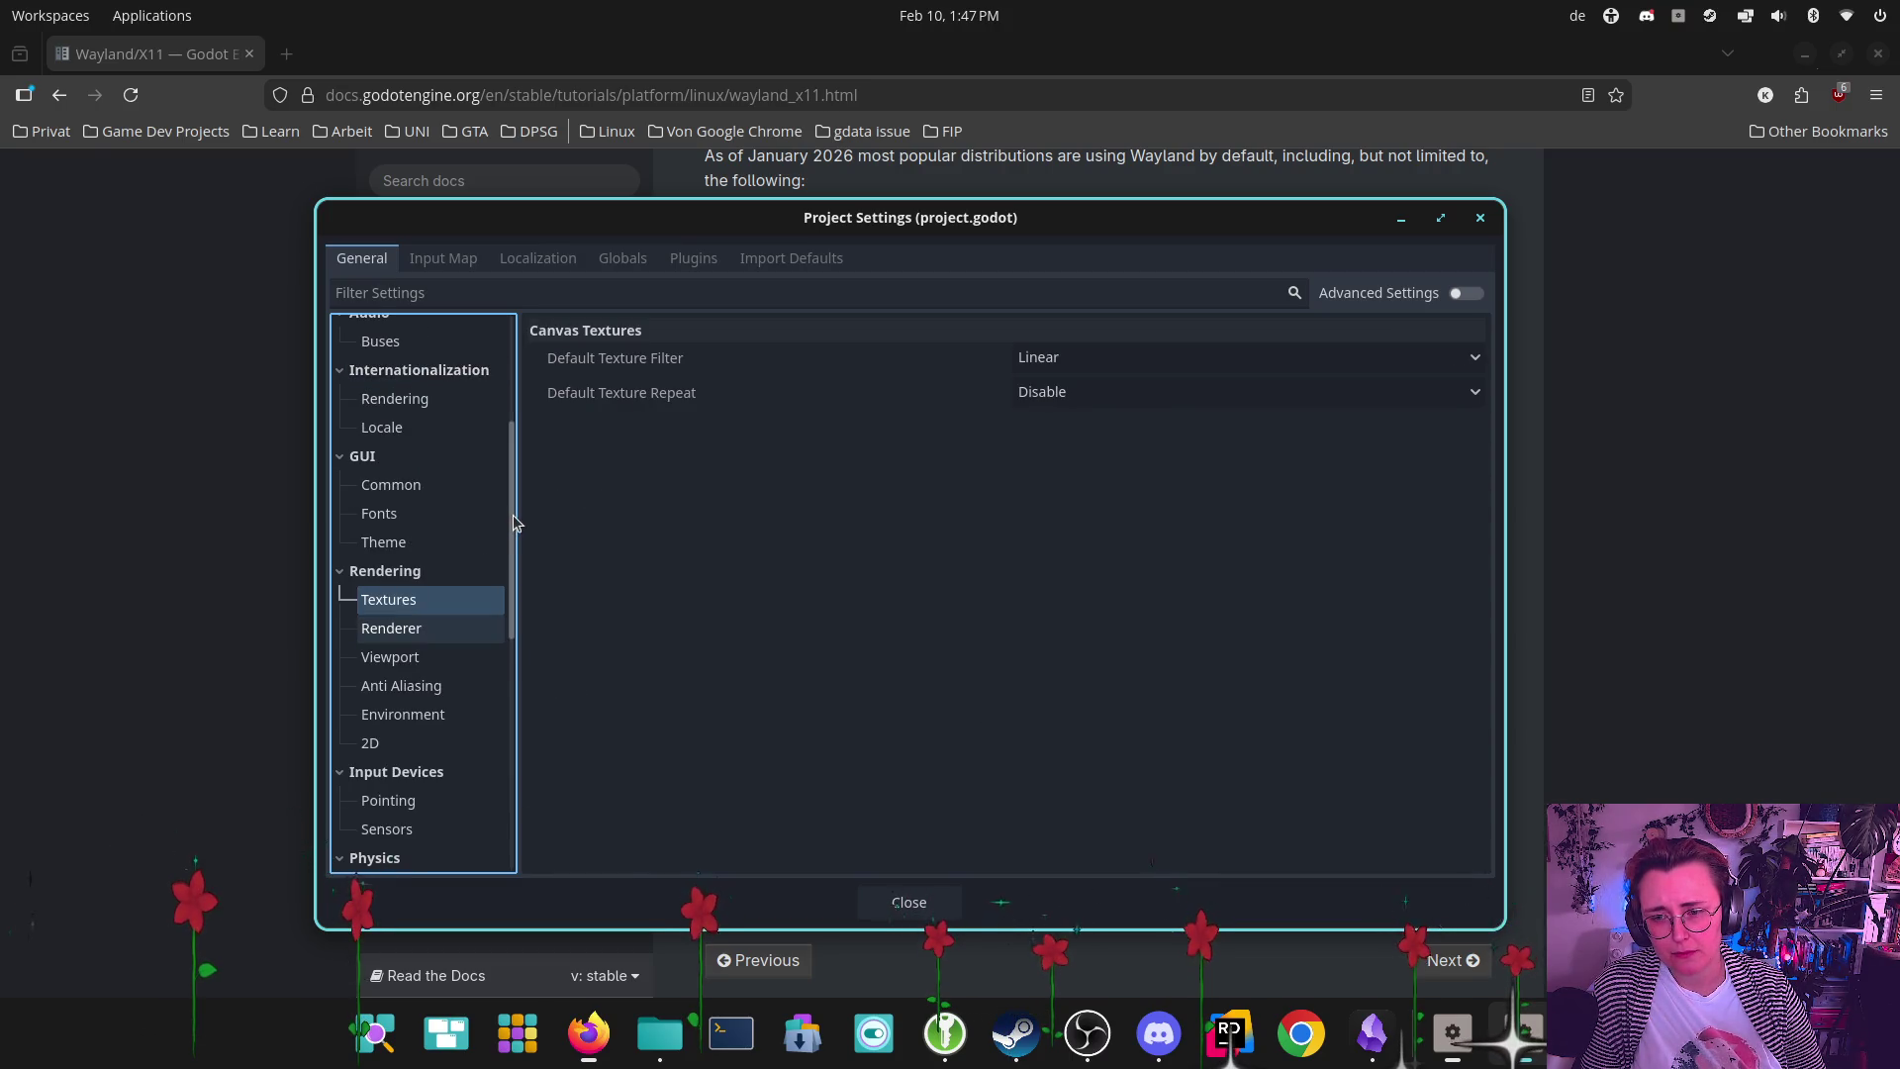
scroll(499, 633, down, 5)
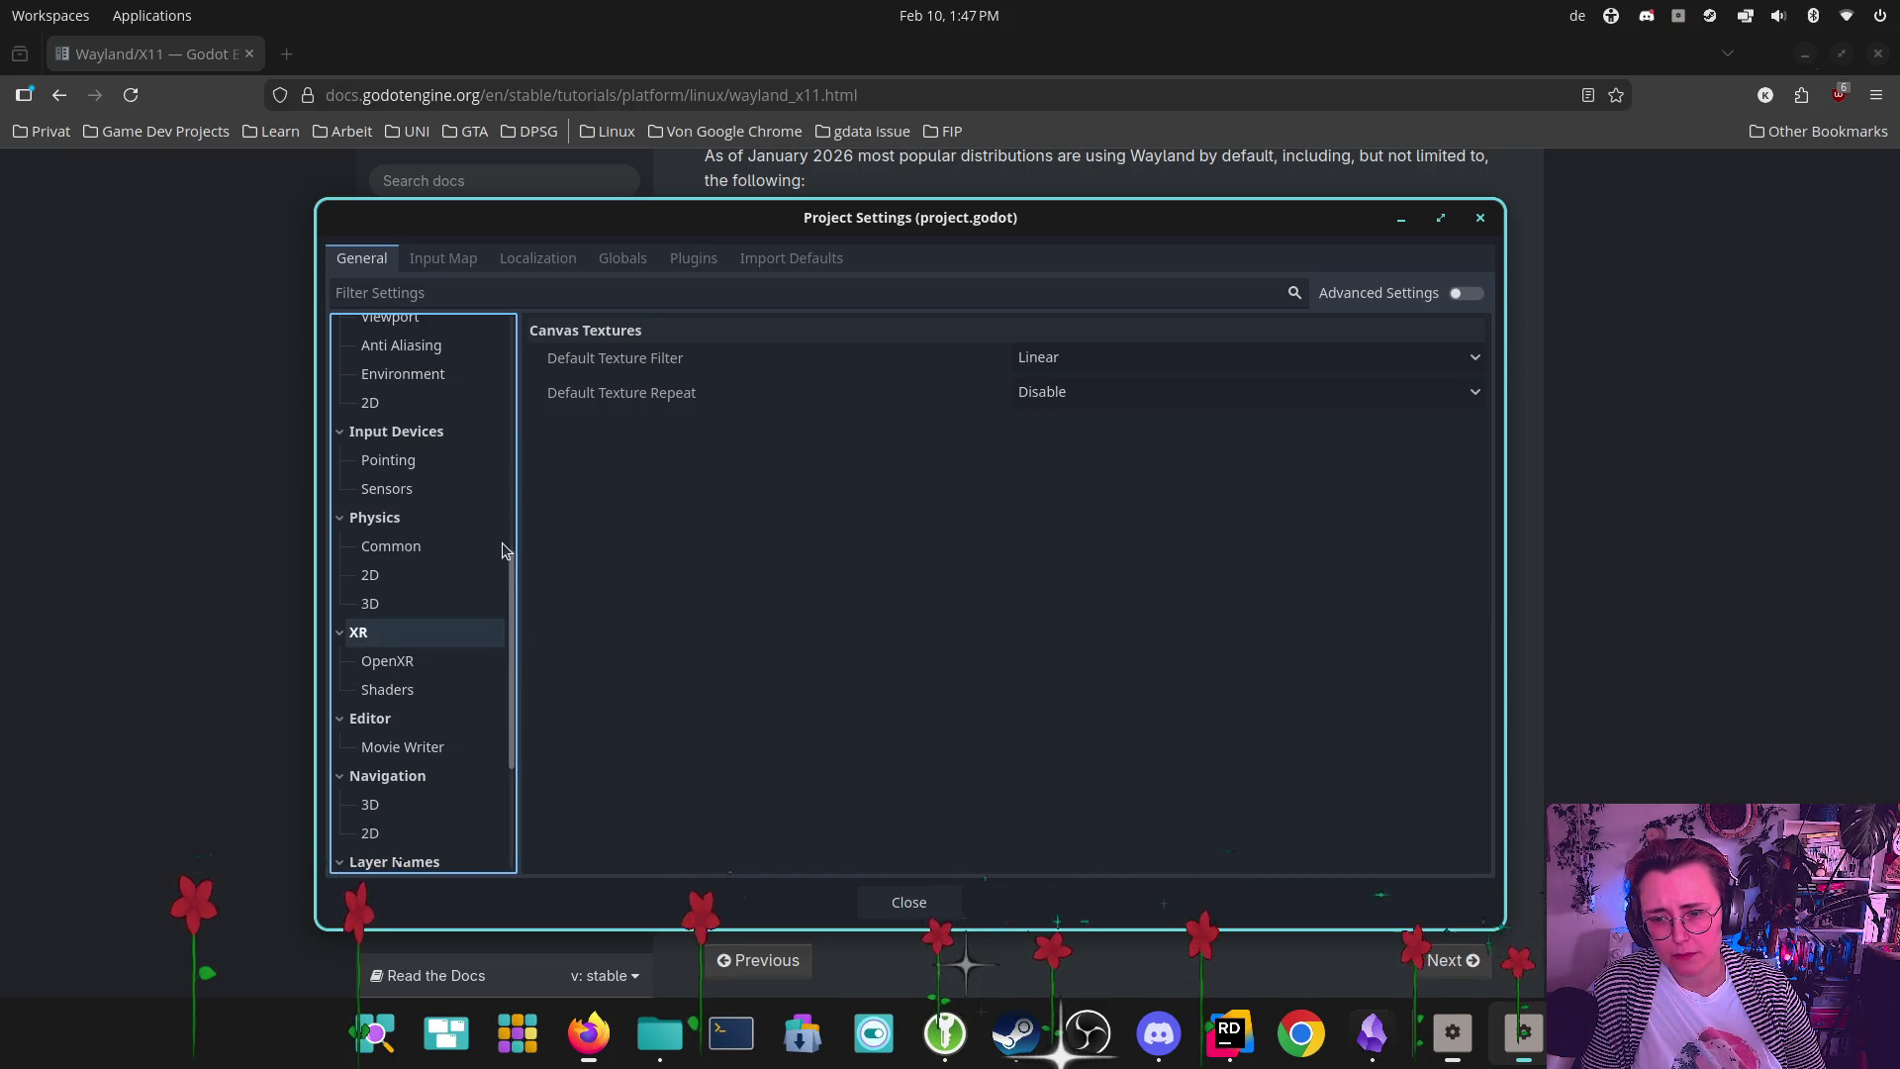
click(391, 286)
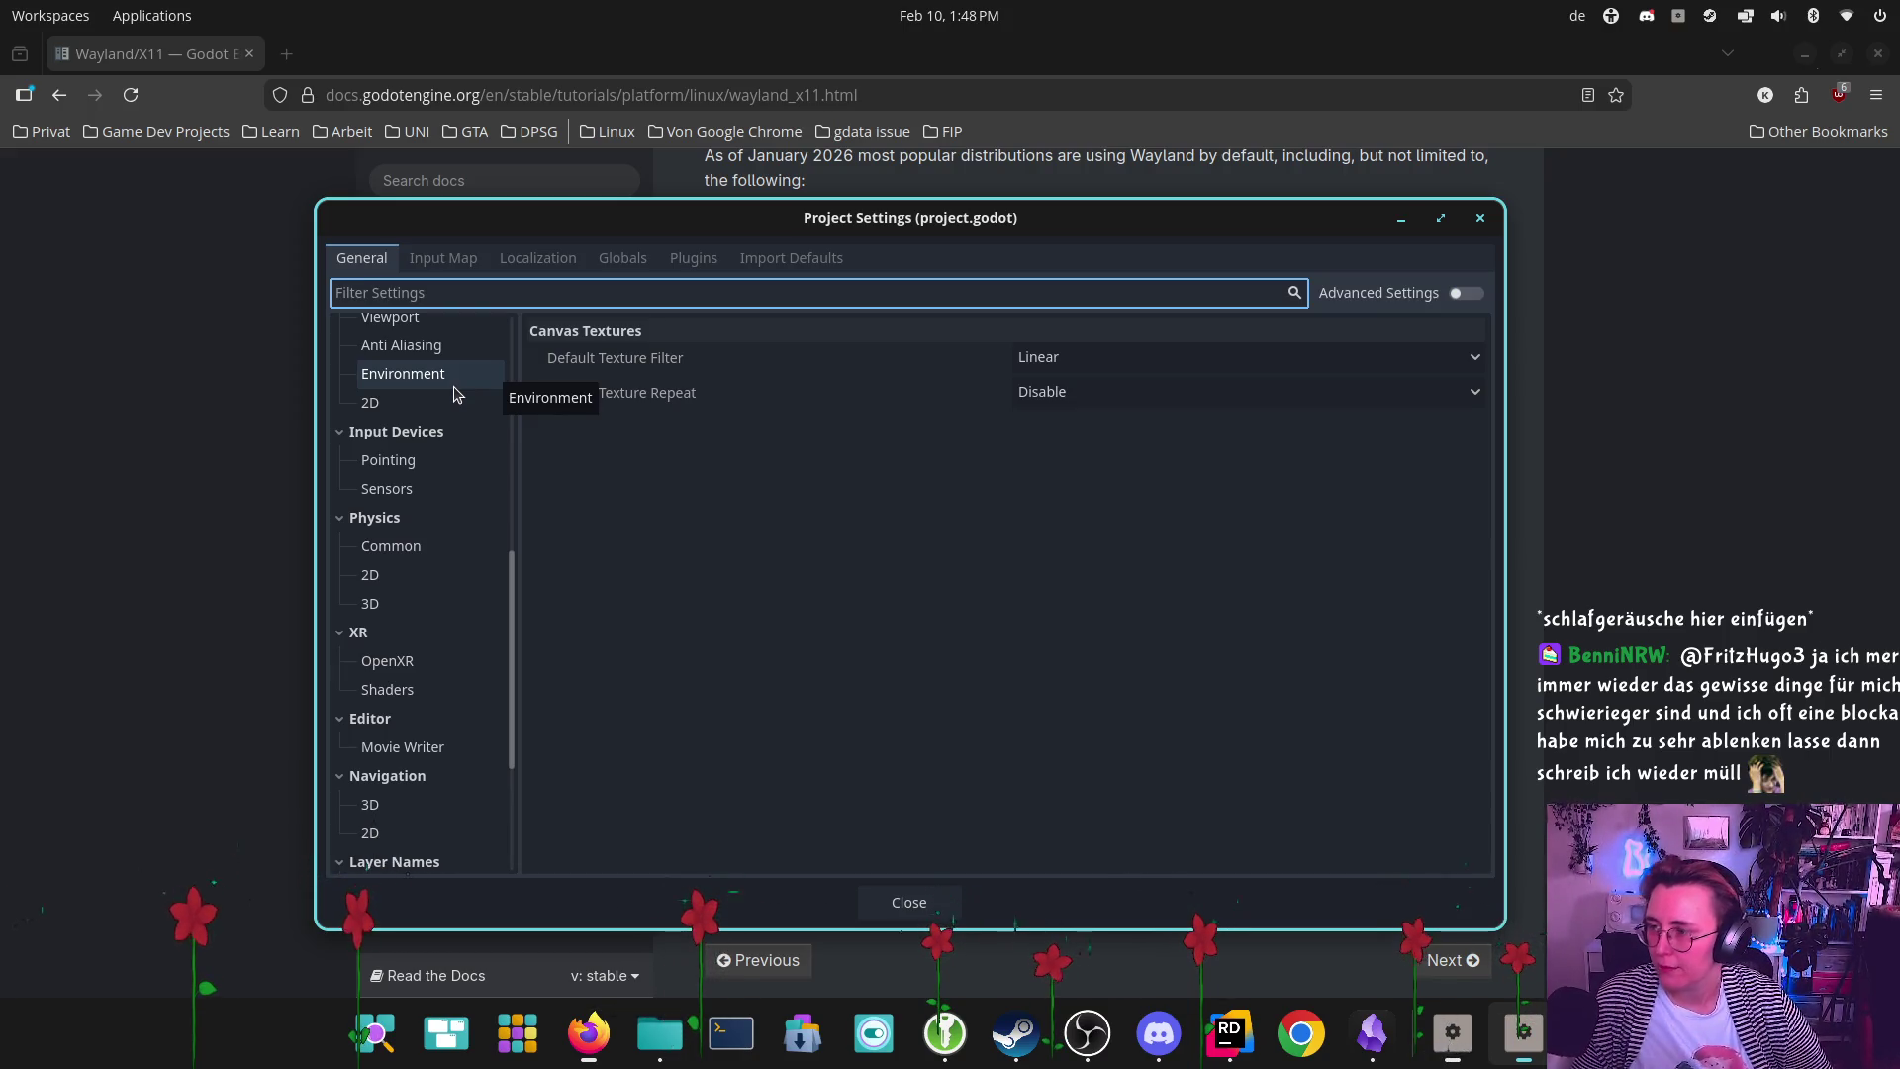
mouse_move(554, 401)
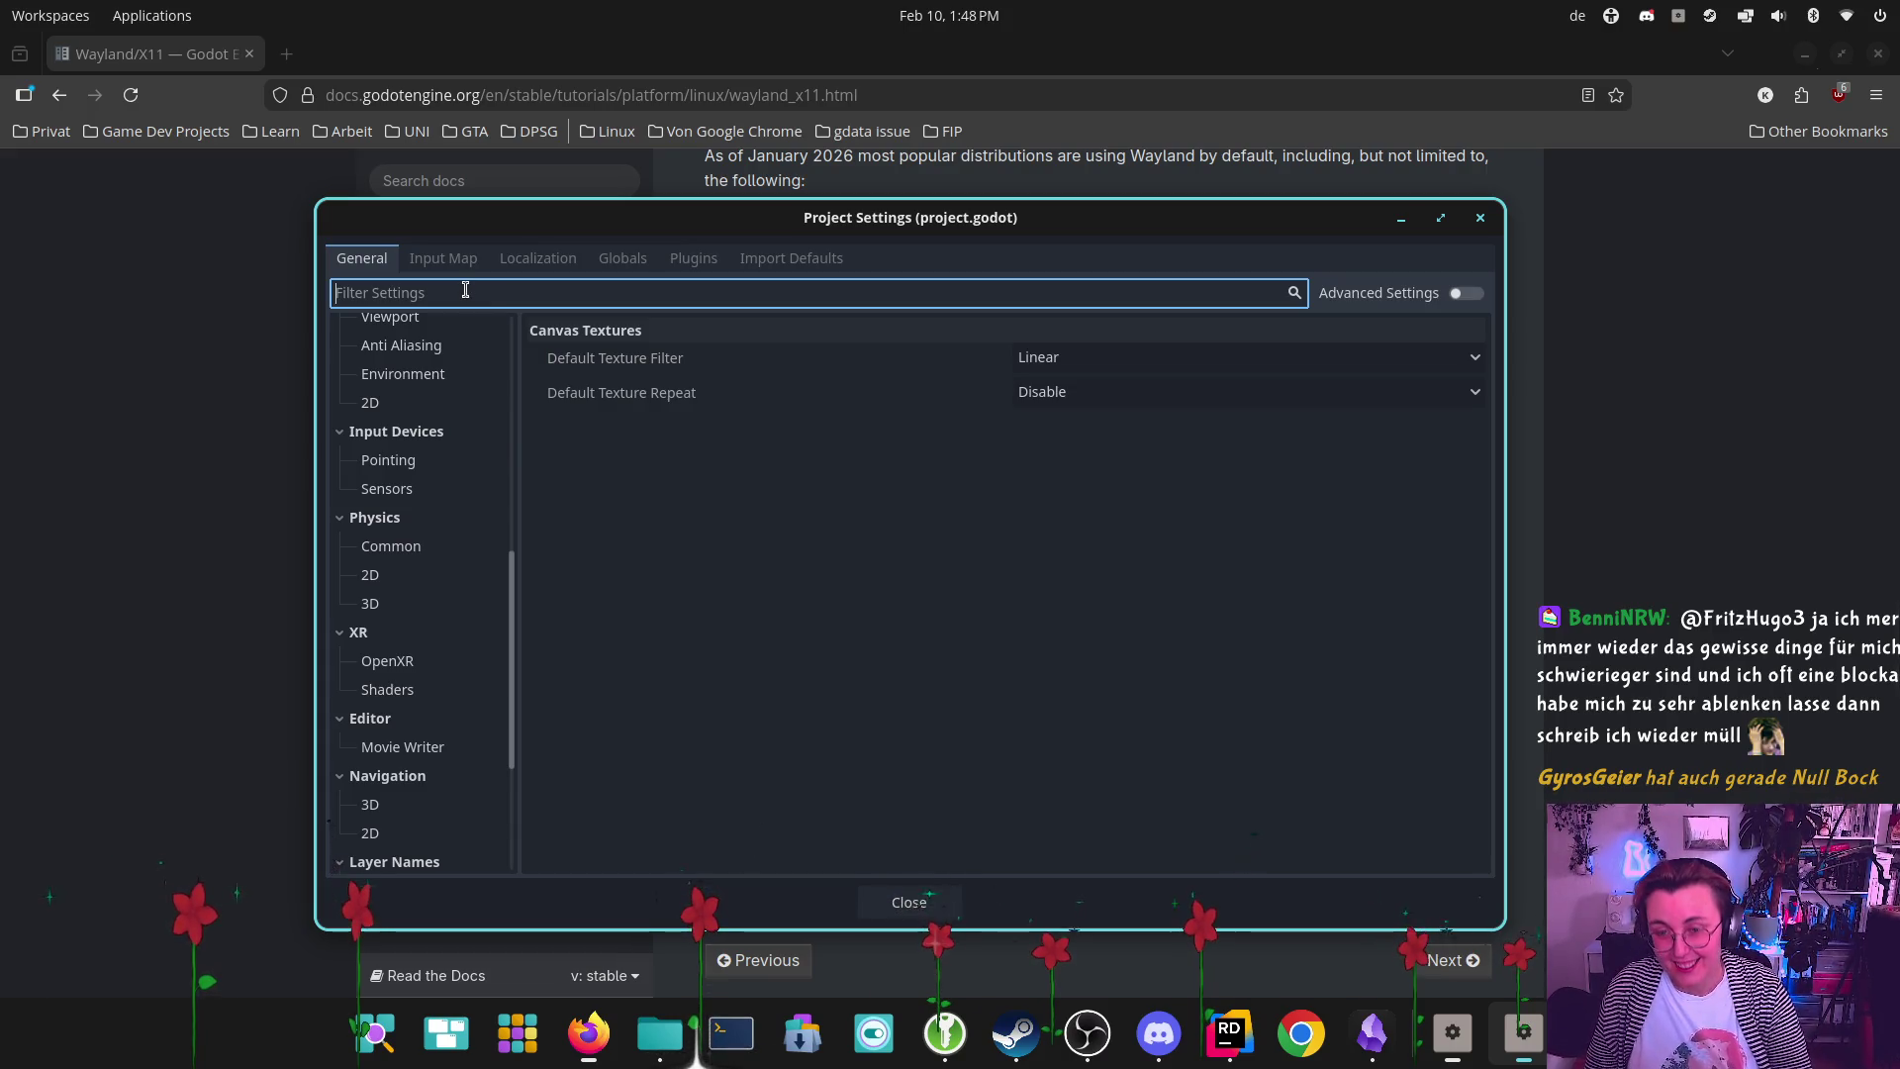
text(Display)
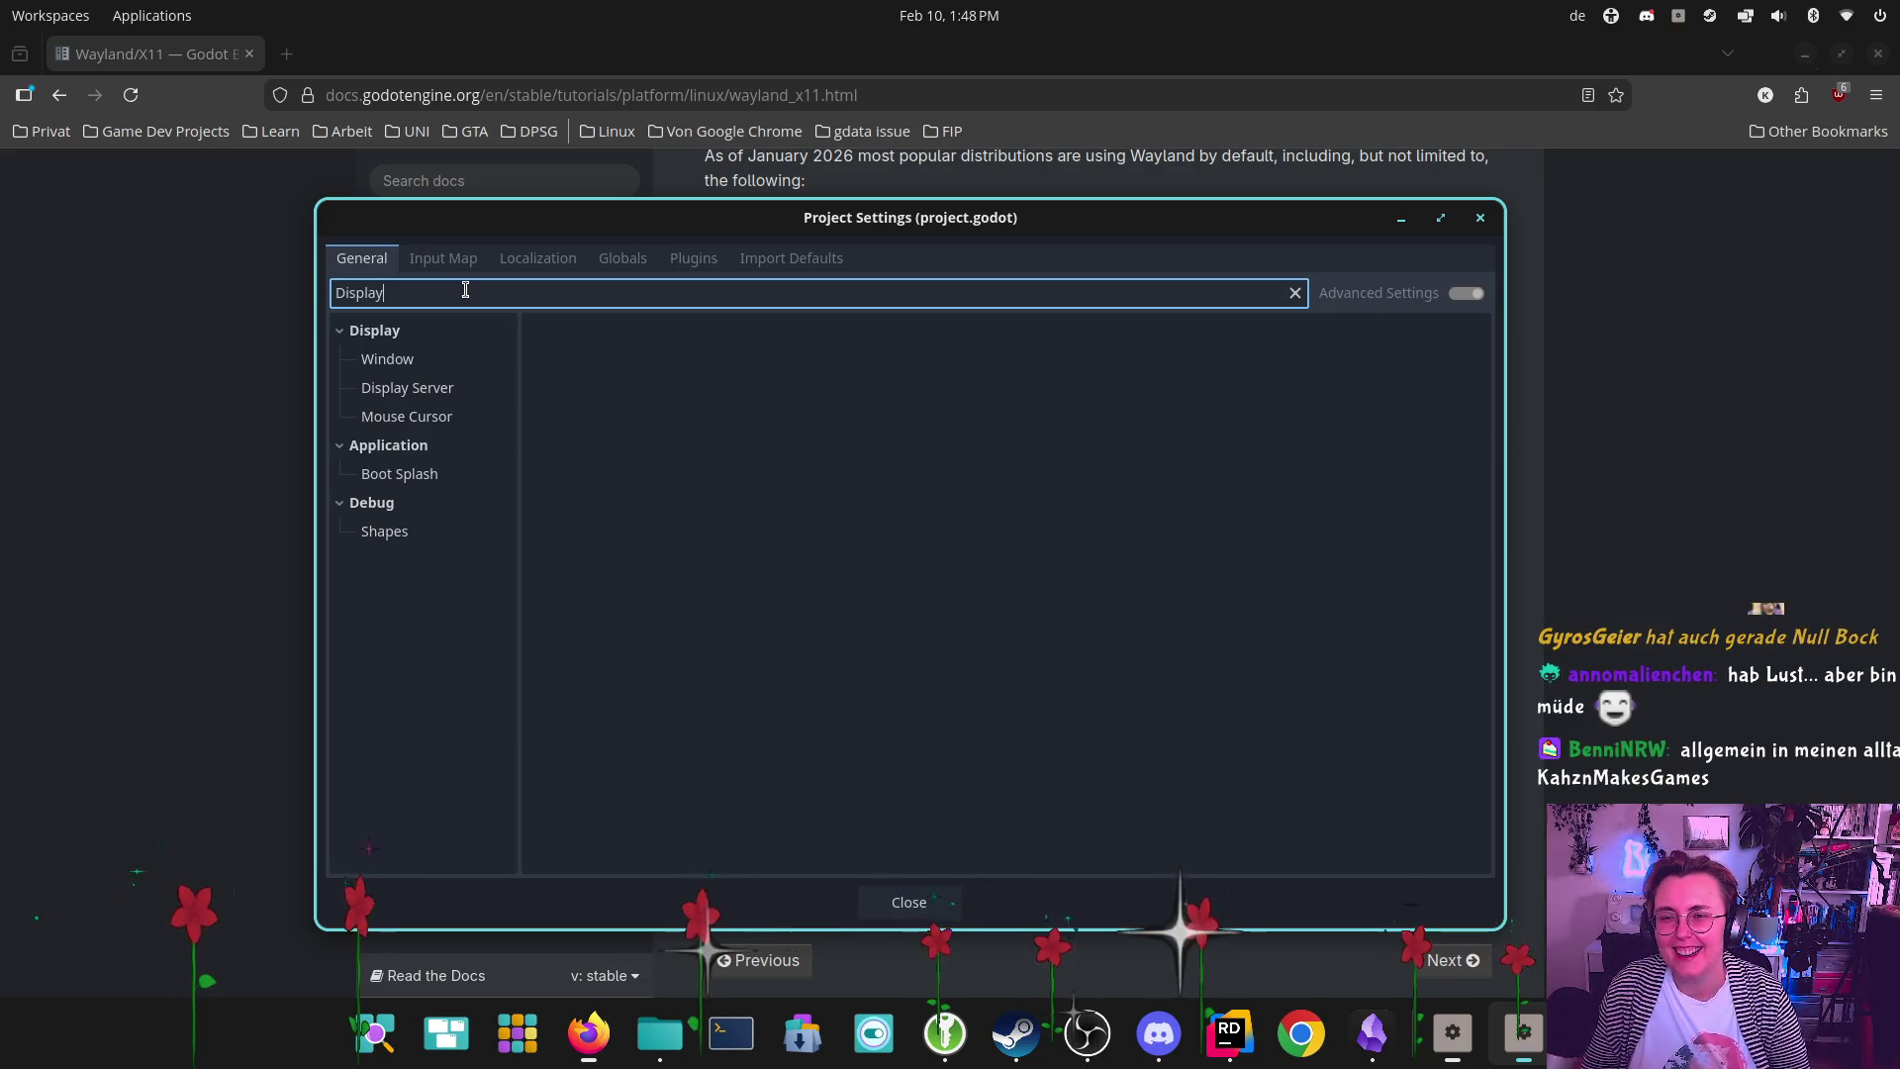
Set Display Server Driver.linuxbsd to wayland, close Project Settings, and clear the output log
click(436, 396)
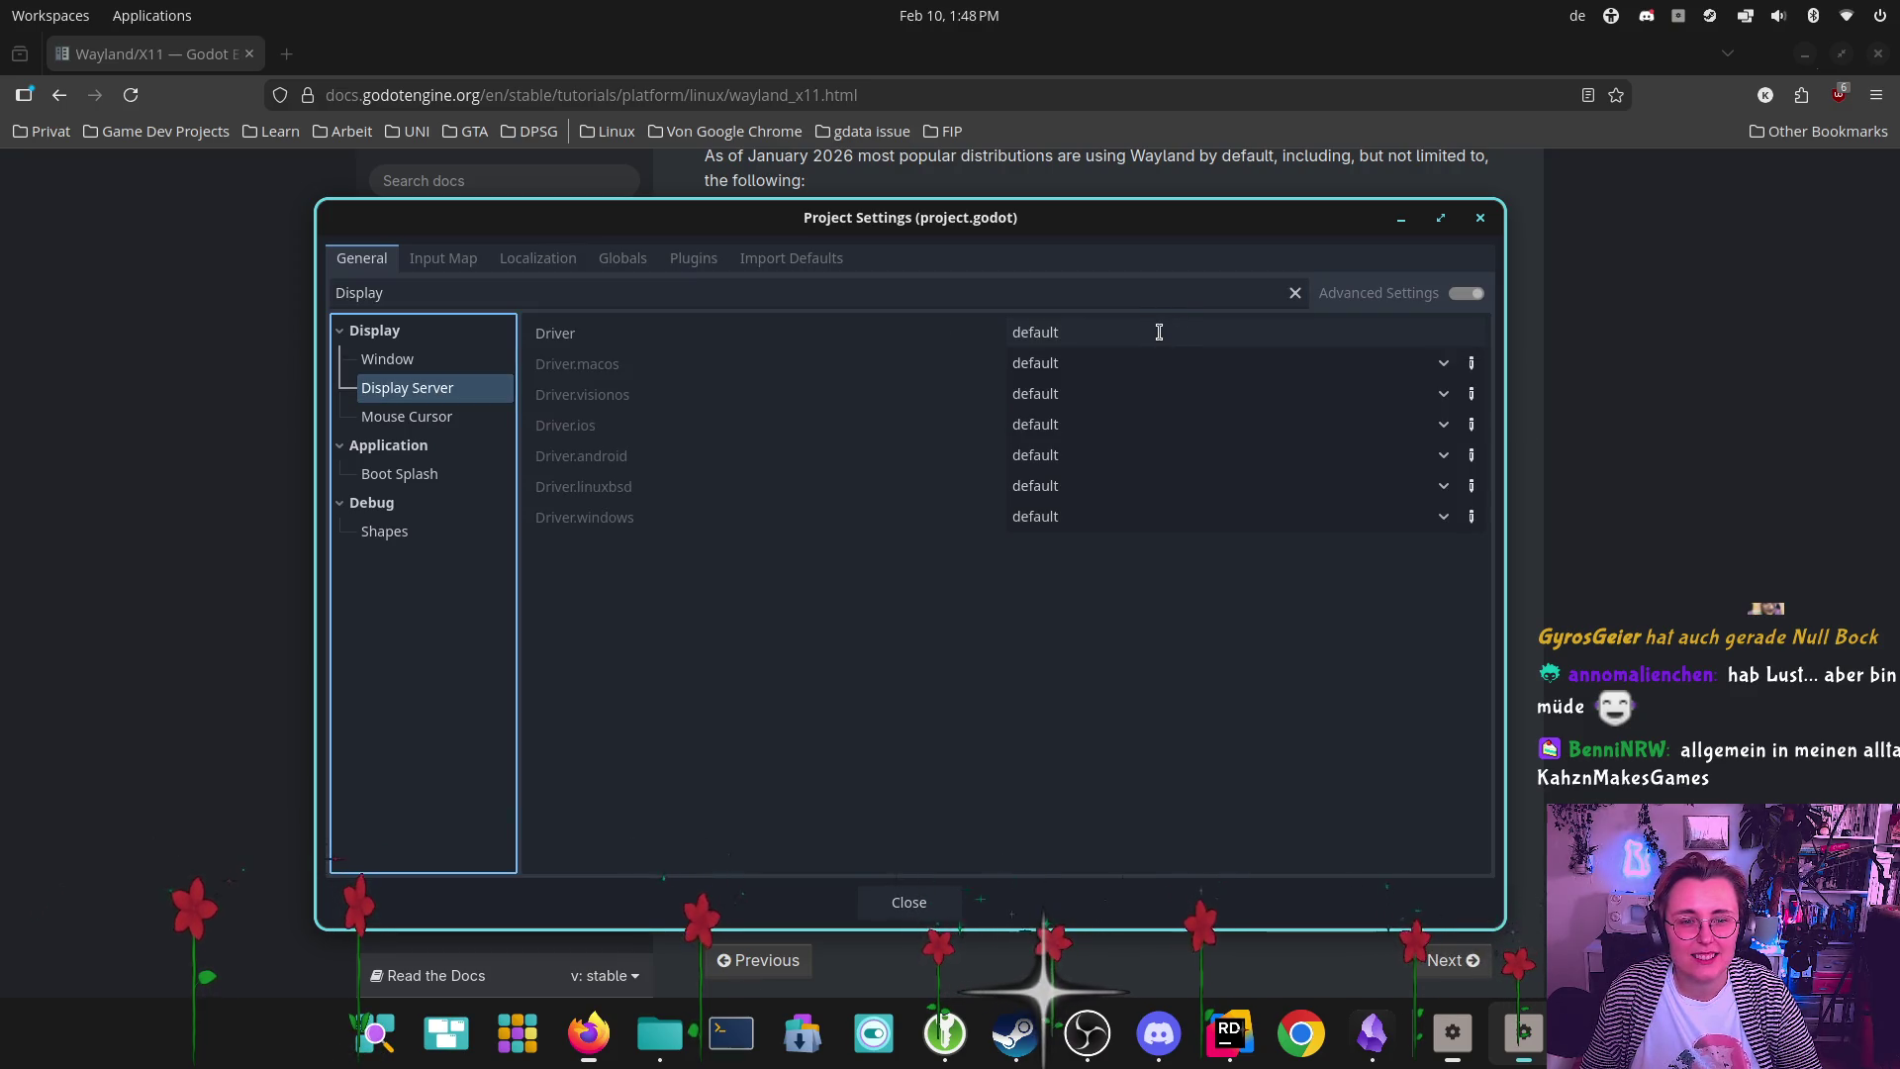
click(1114, 332)
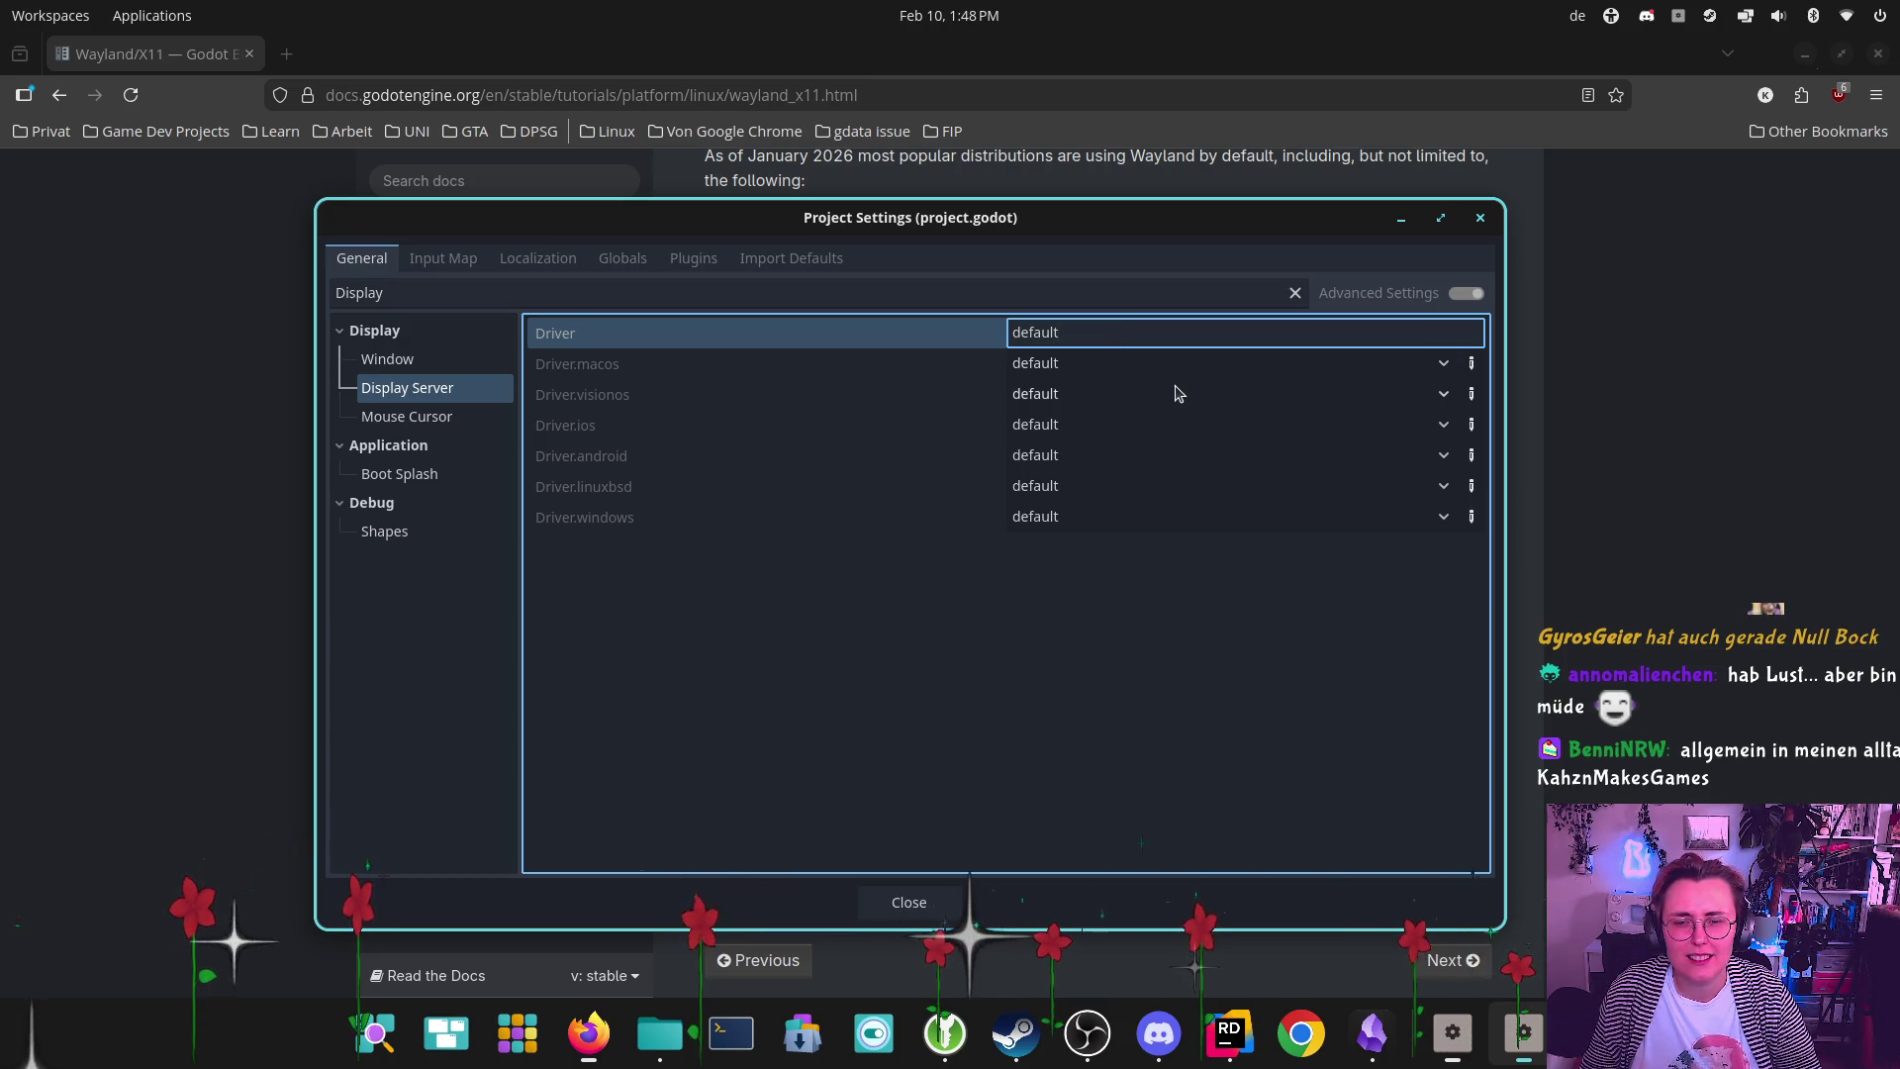
click(1445, 488)
click(1444, 488)
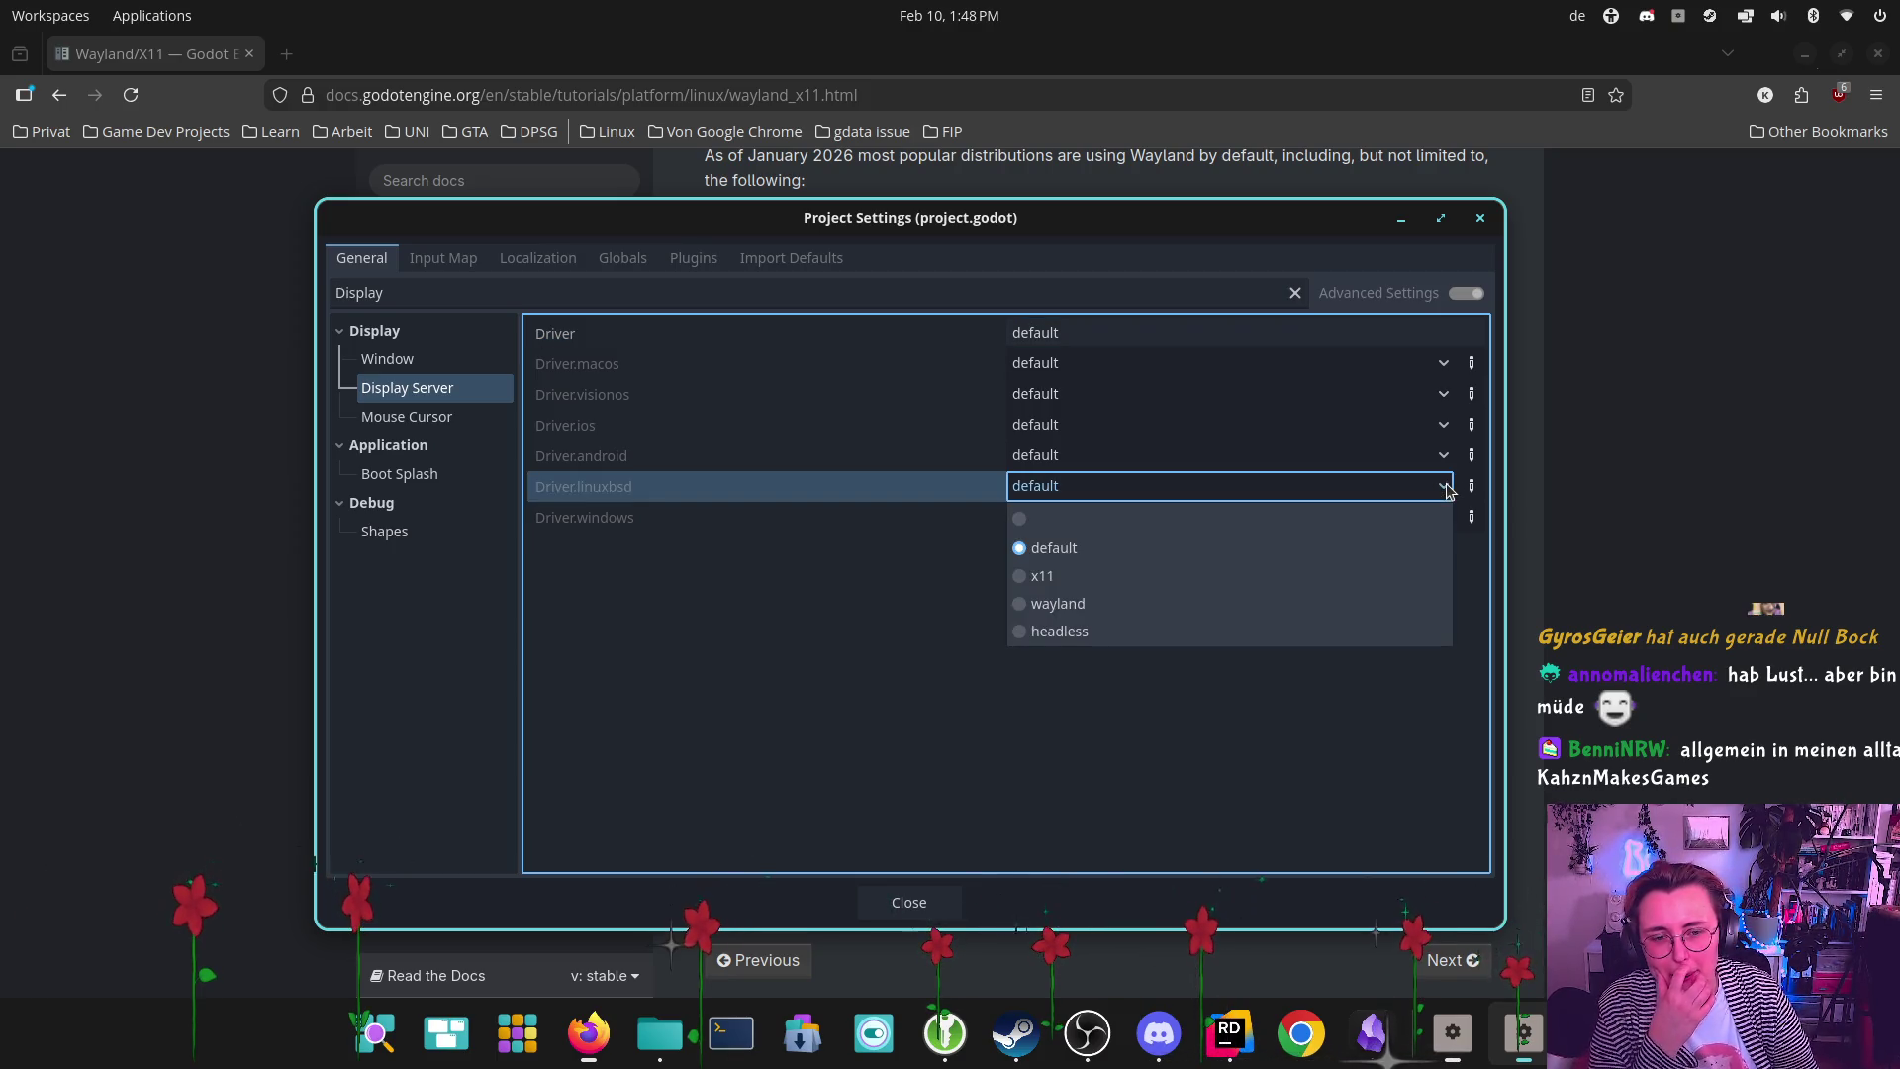
click(1067, 605)
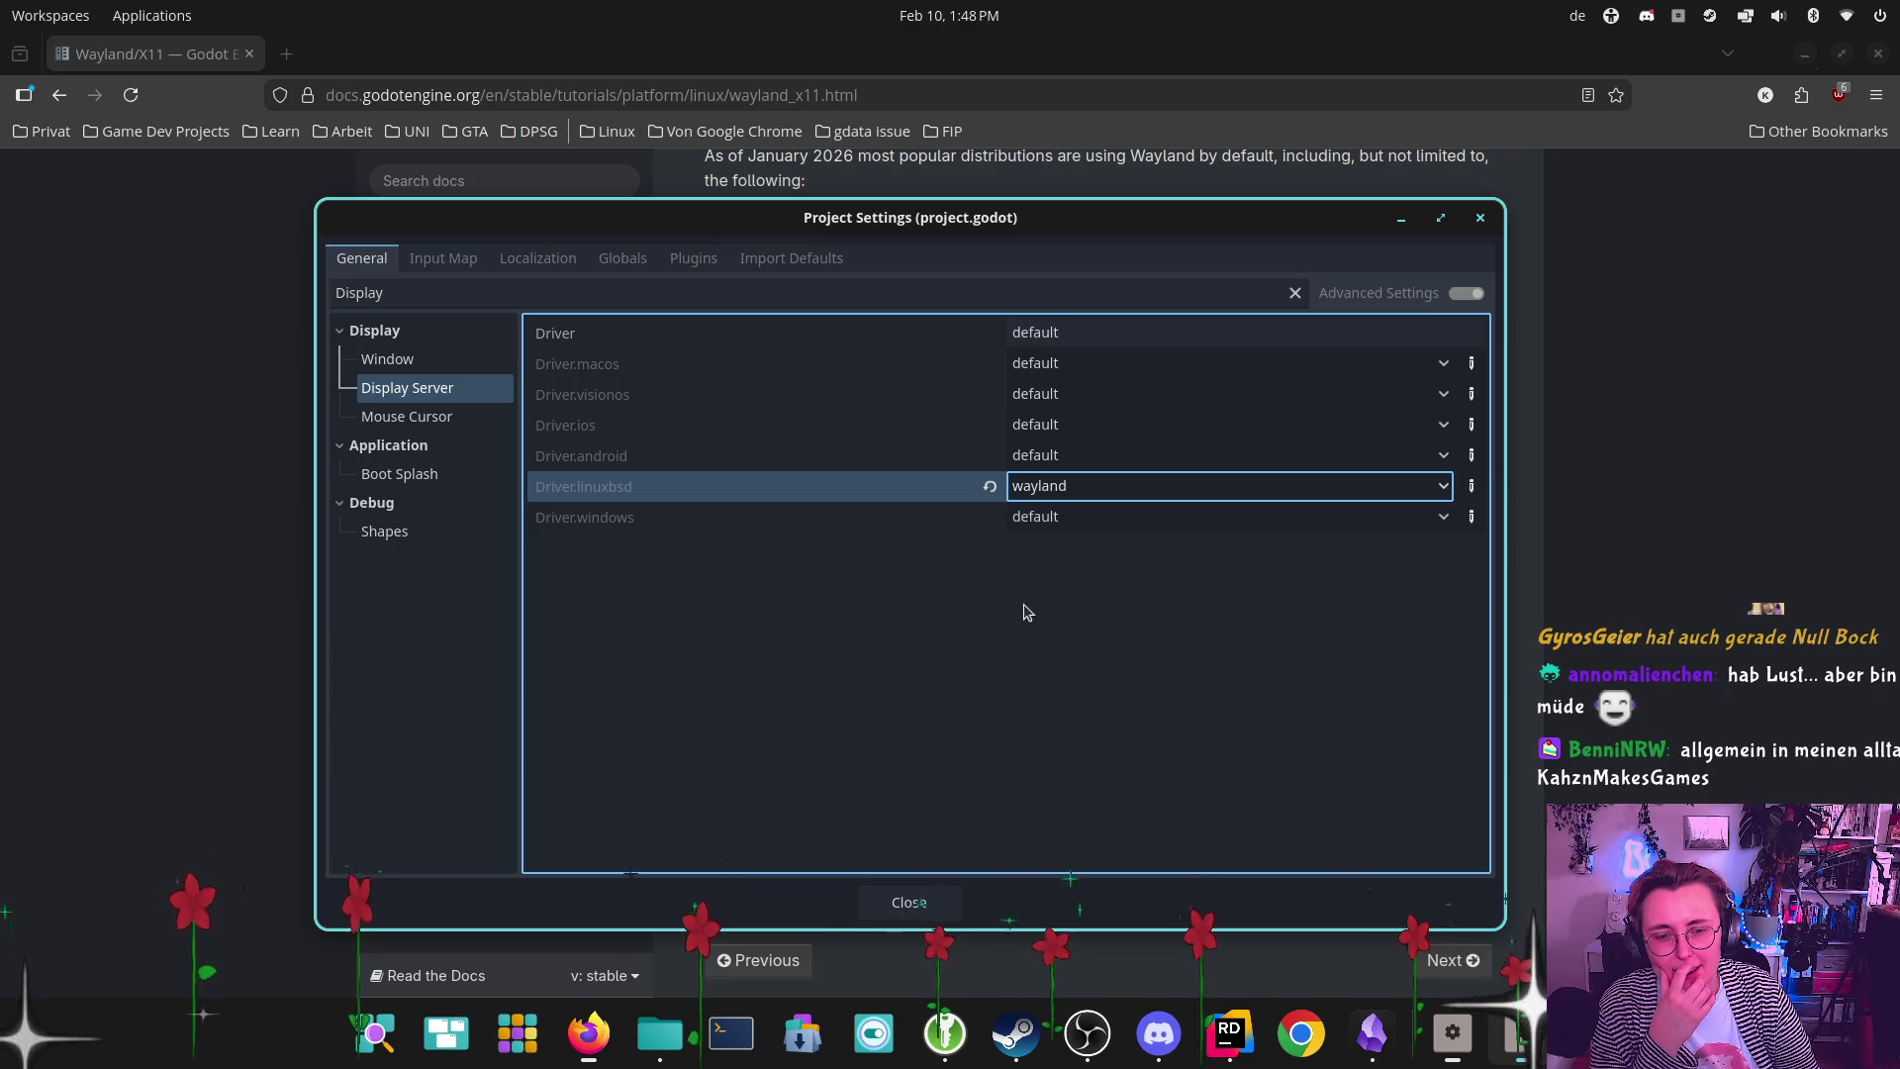
click(1481, 218)
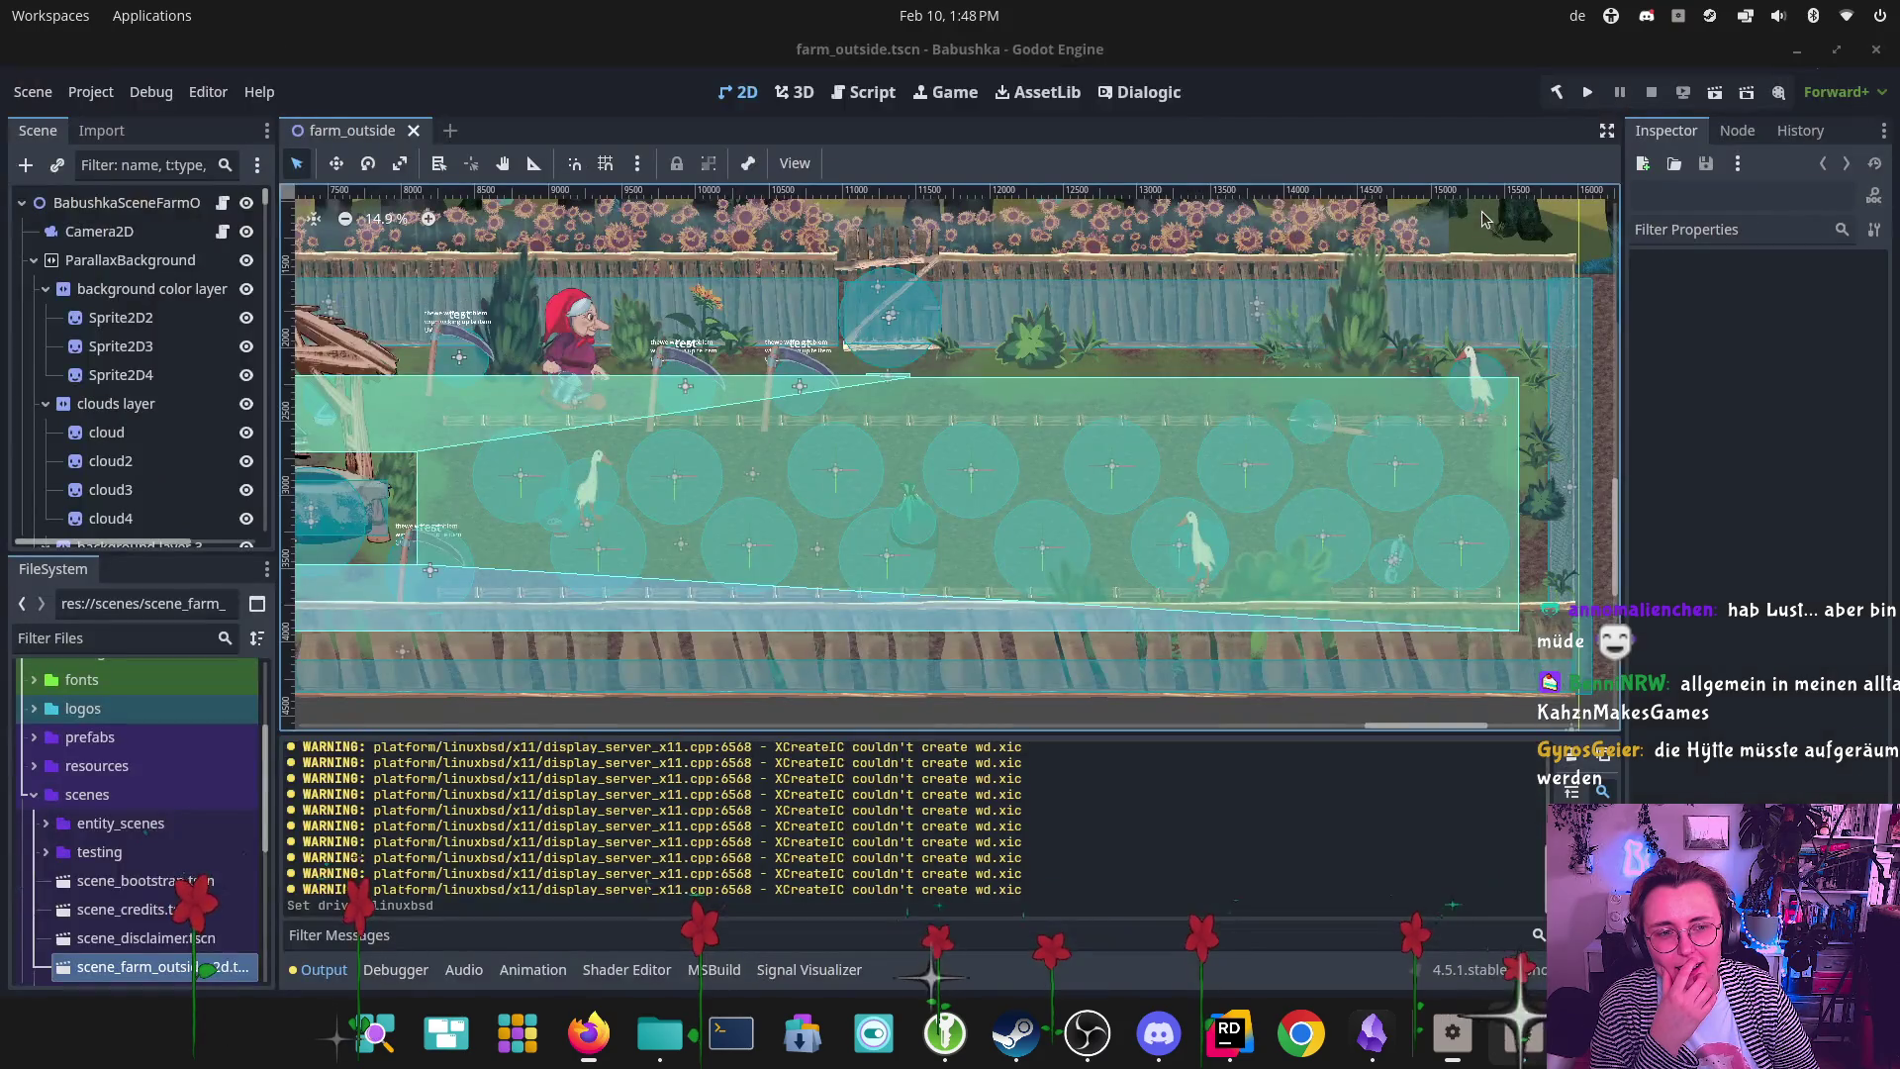
click(1574, 757)
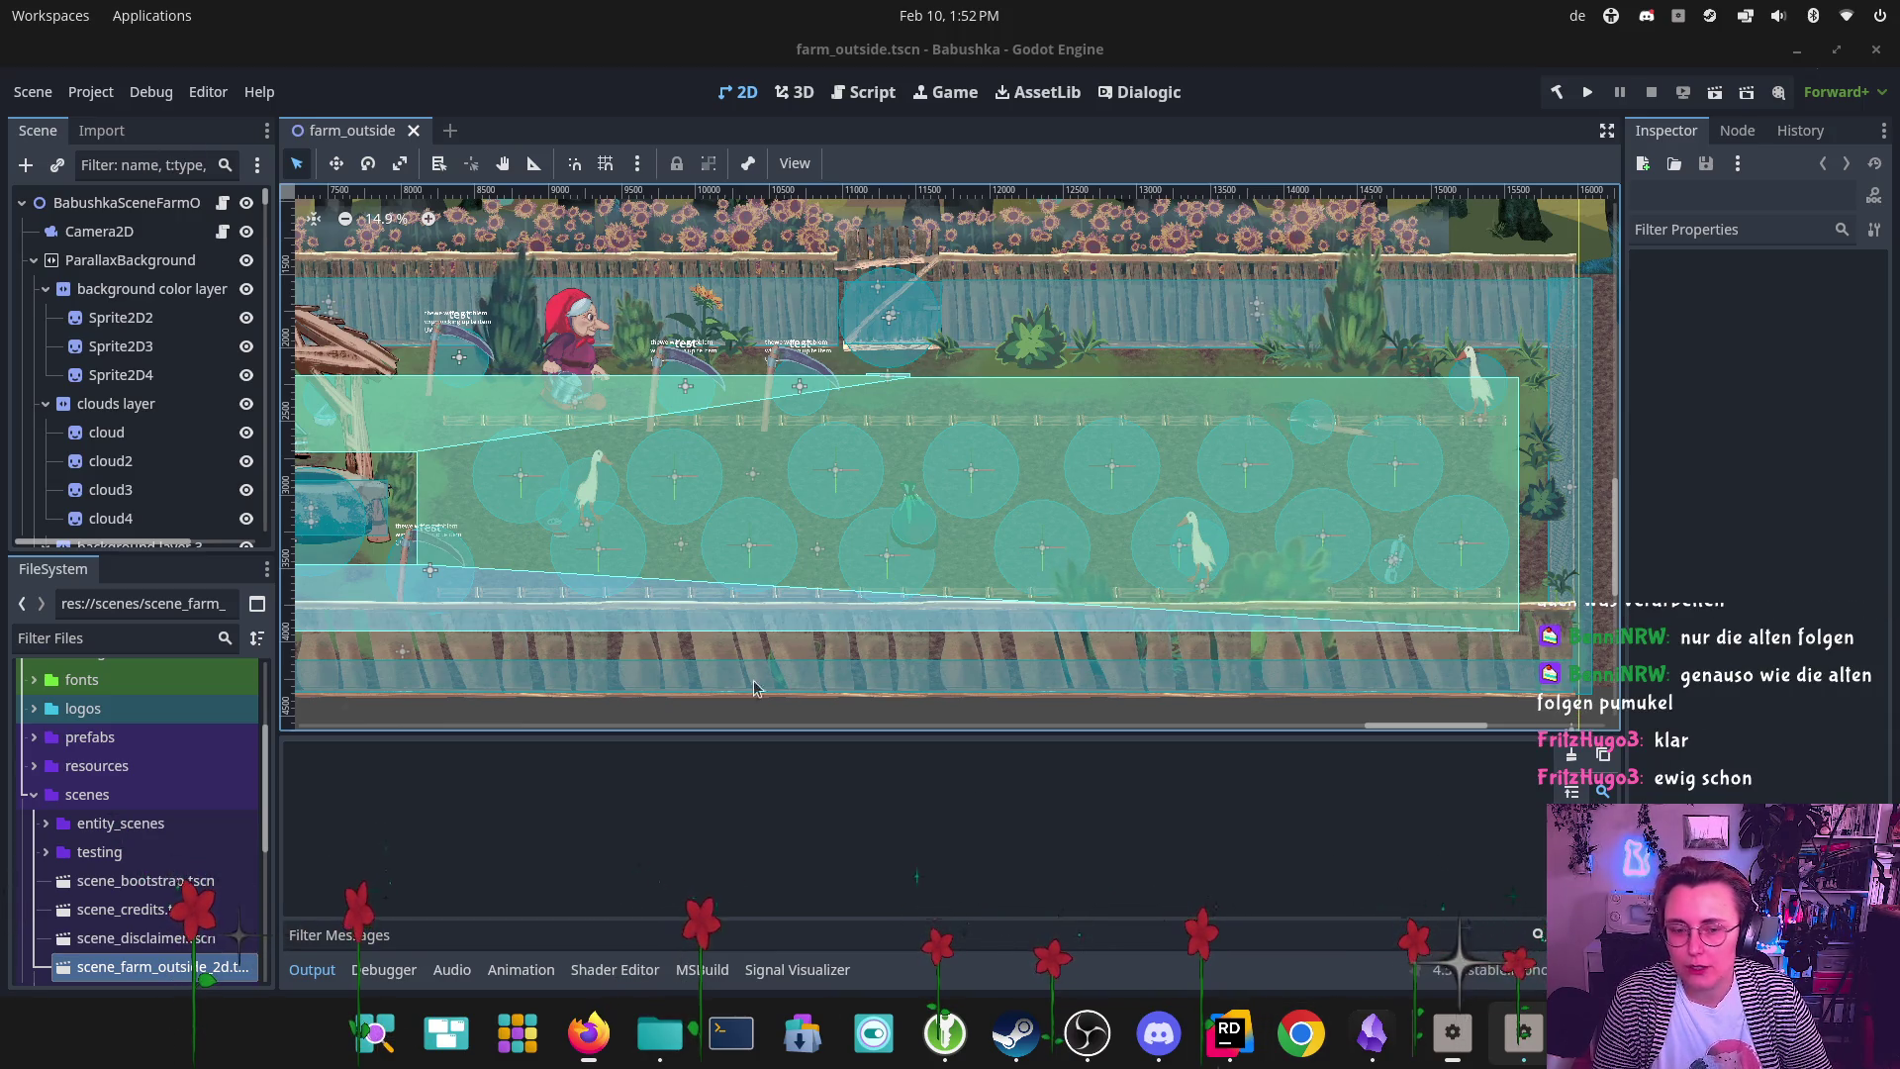
key(alt+Tab)
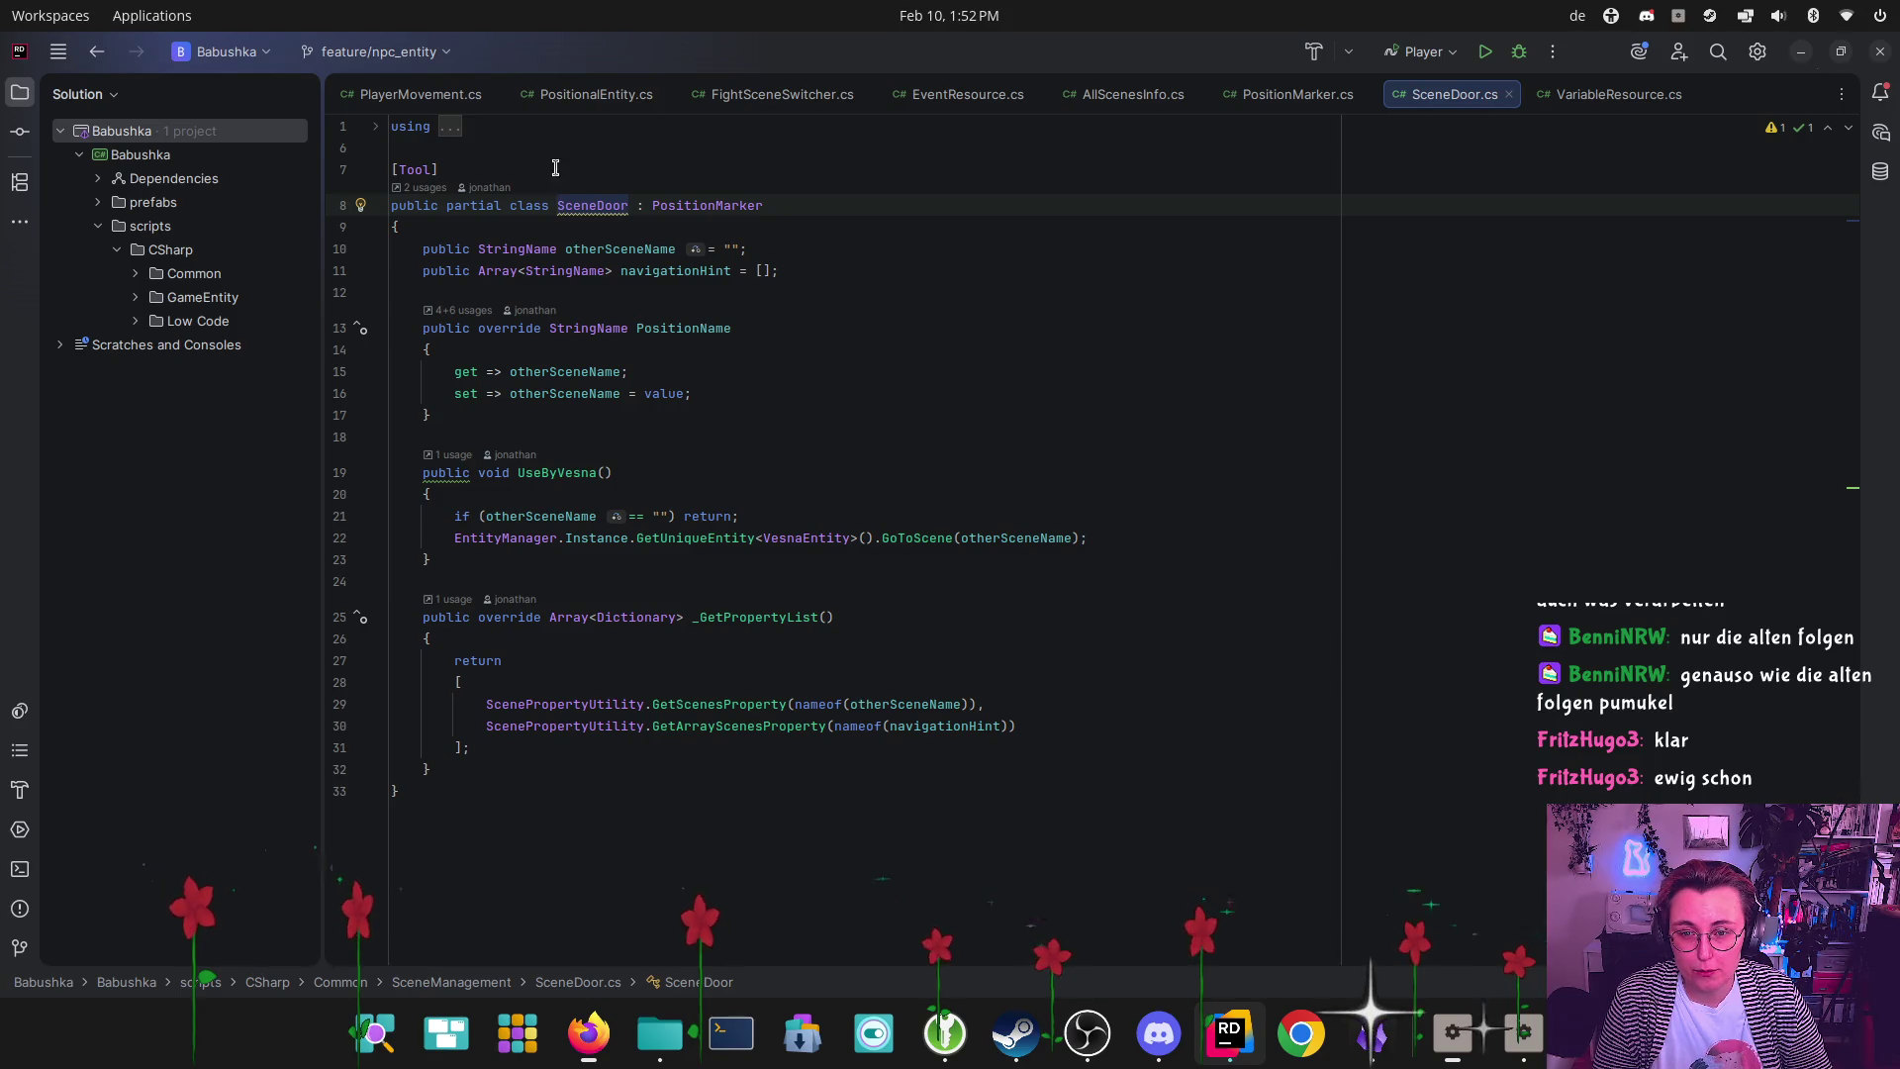
Select the SceneDoor class name on line 8 of SceneDoor.cs
double_click(599, 208)
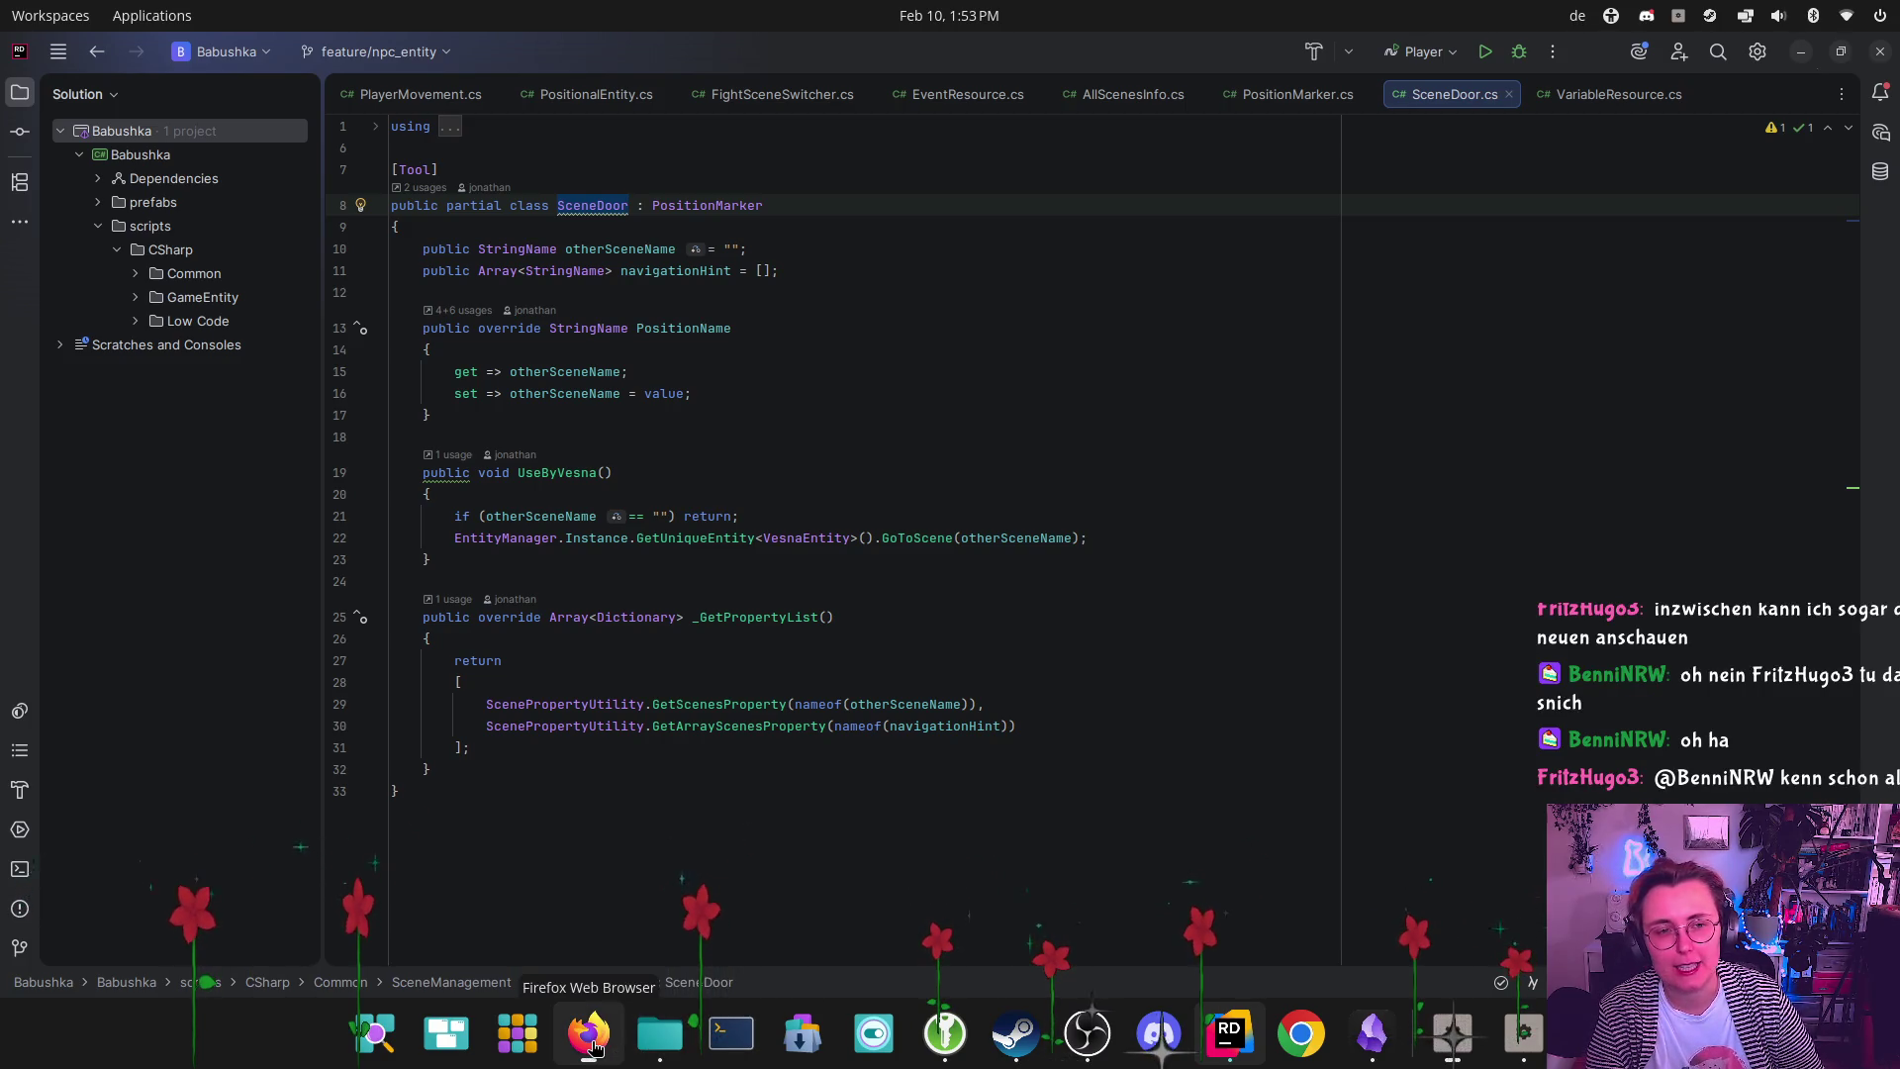
Return to the Godot editor and dismiss the add-node context menu in the scene
click(1529, 1034)
scroll(864, 319, down, 2)
right_click(861, 365)
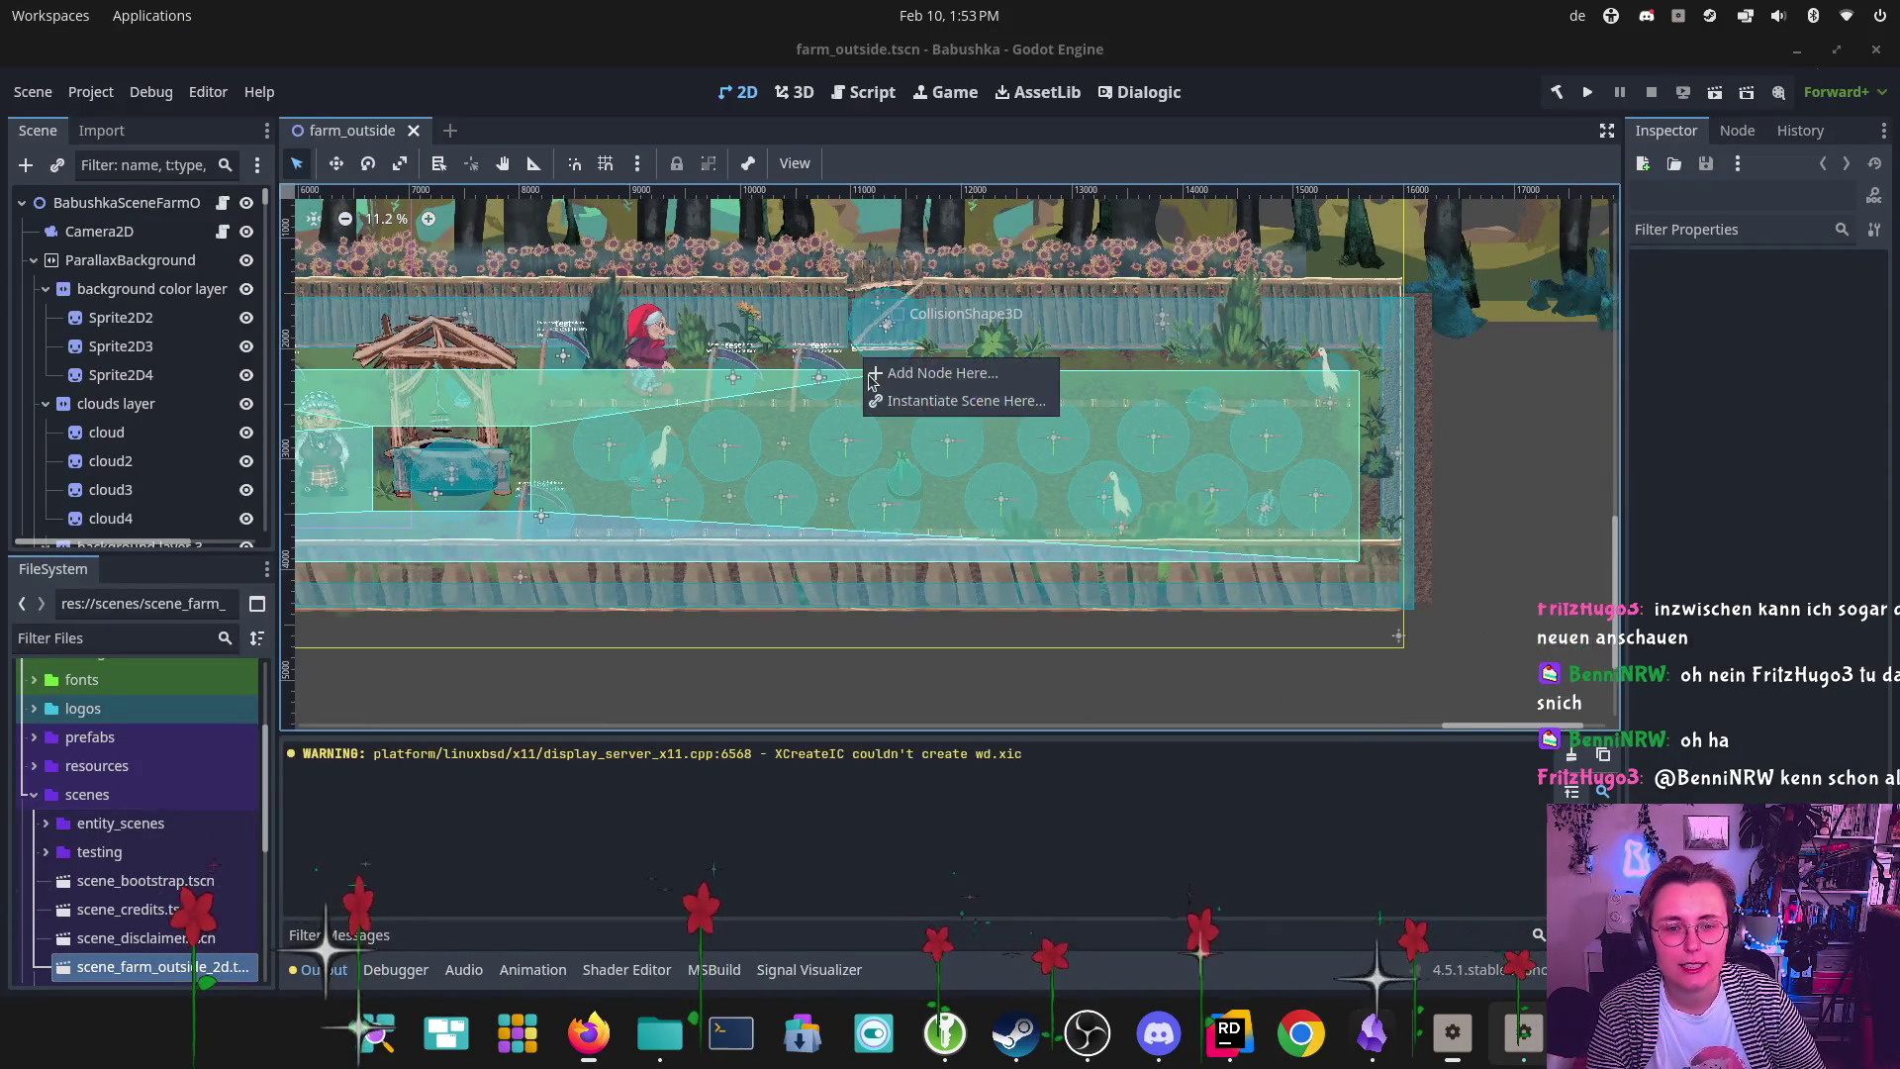
key(Escape)
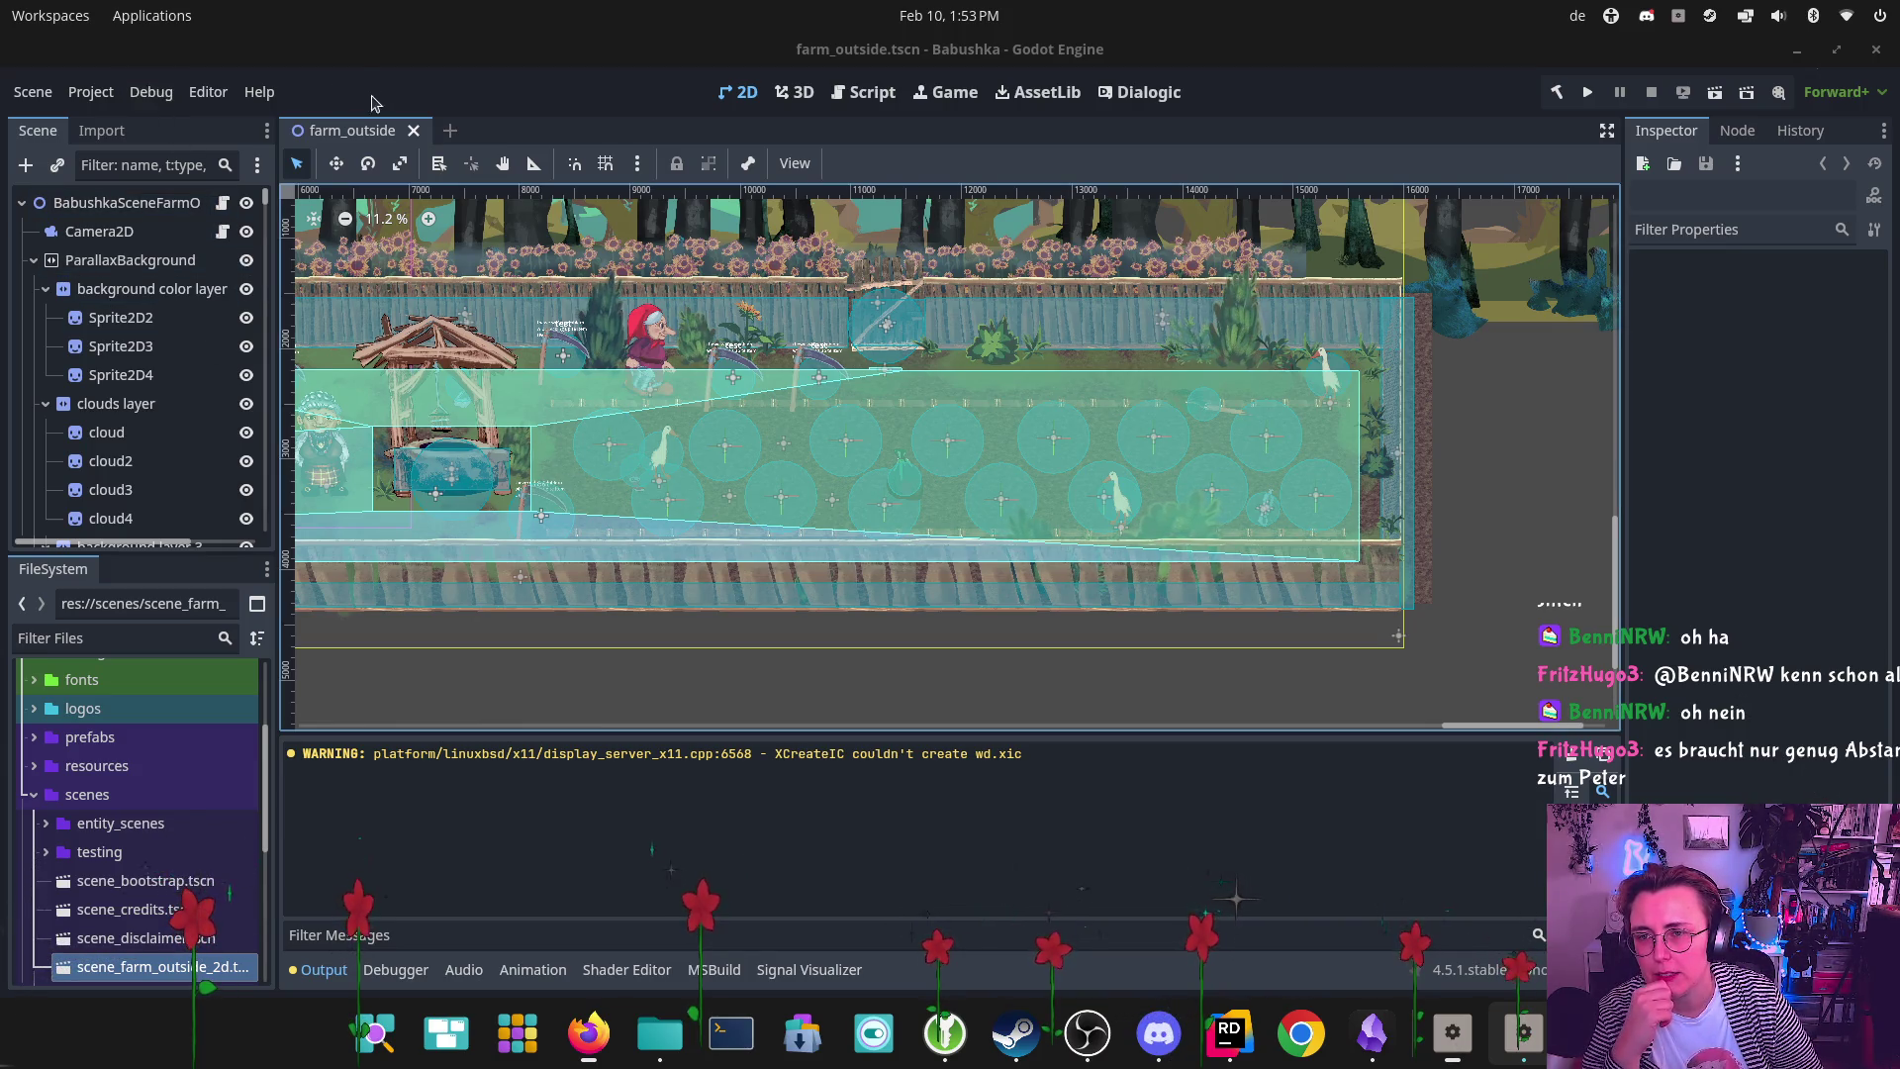
Filter Editor Settings by 'x11', then by 'display', and close the dialog
click(204, 91)
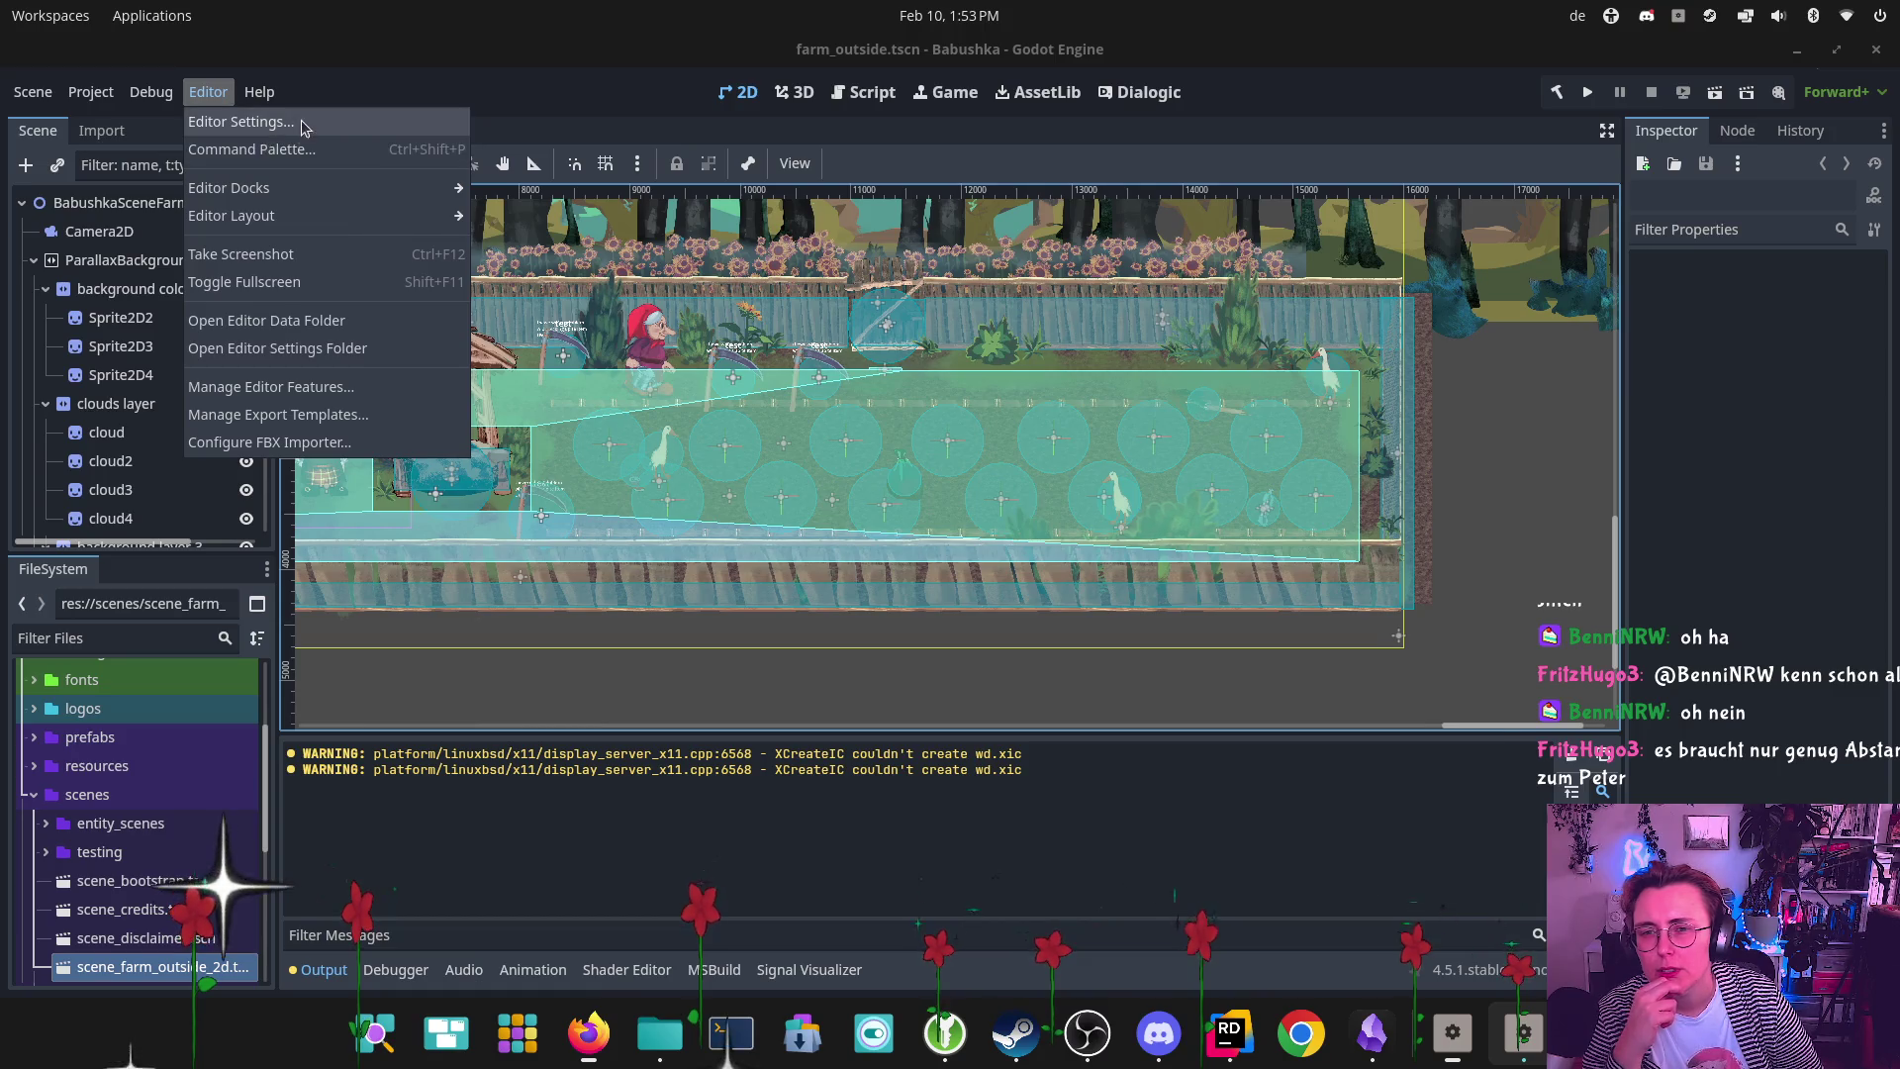
click(301, 121)
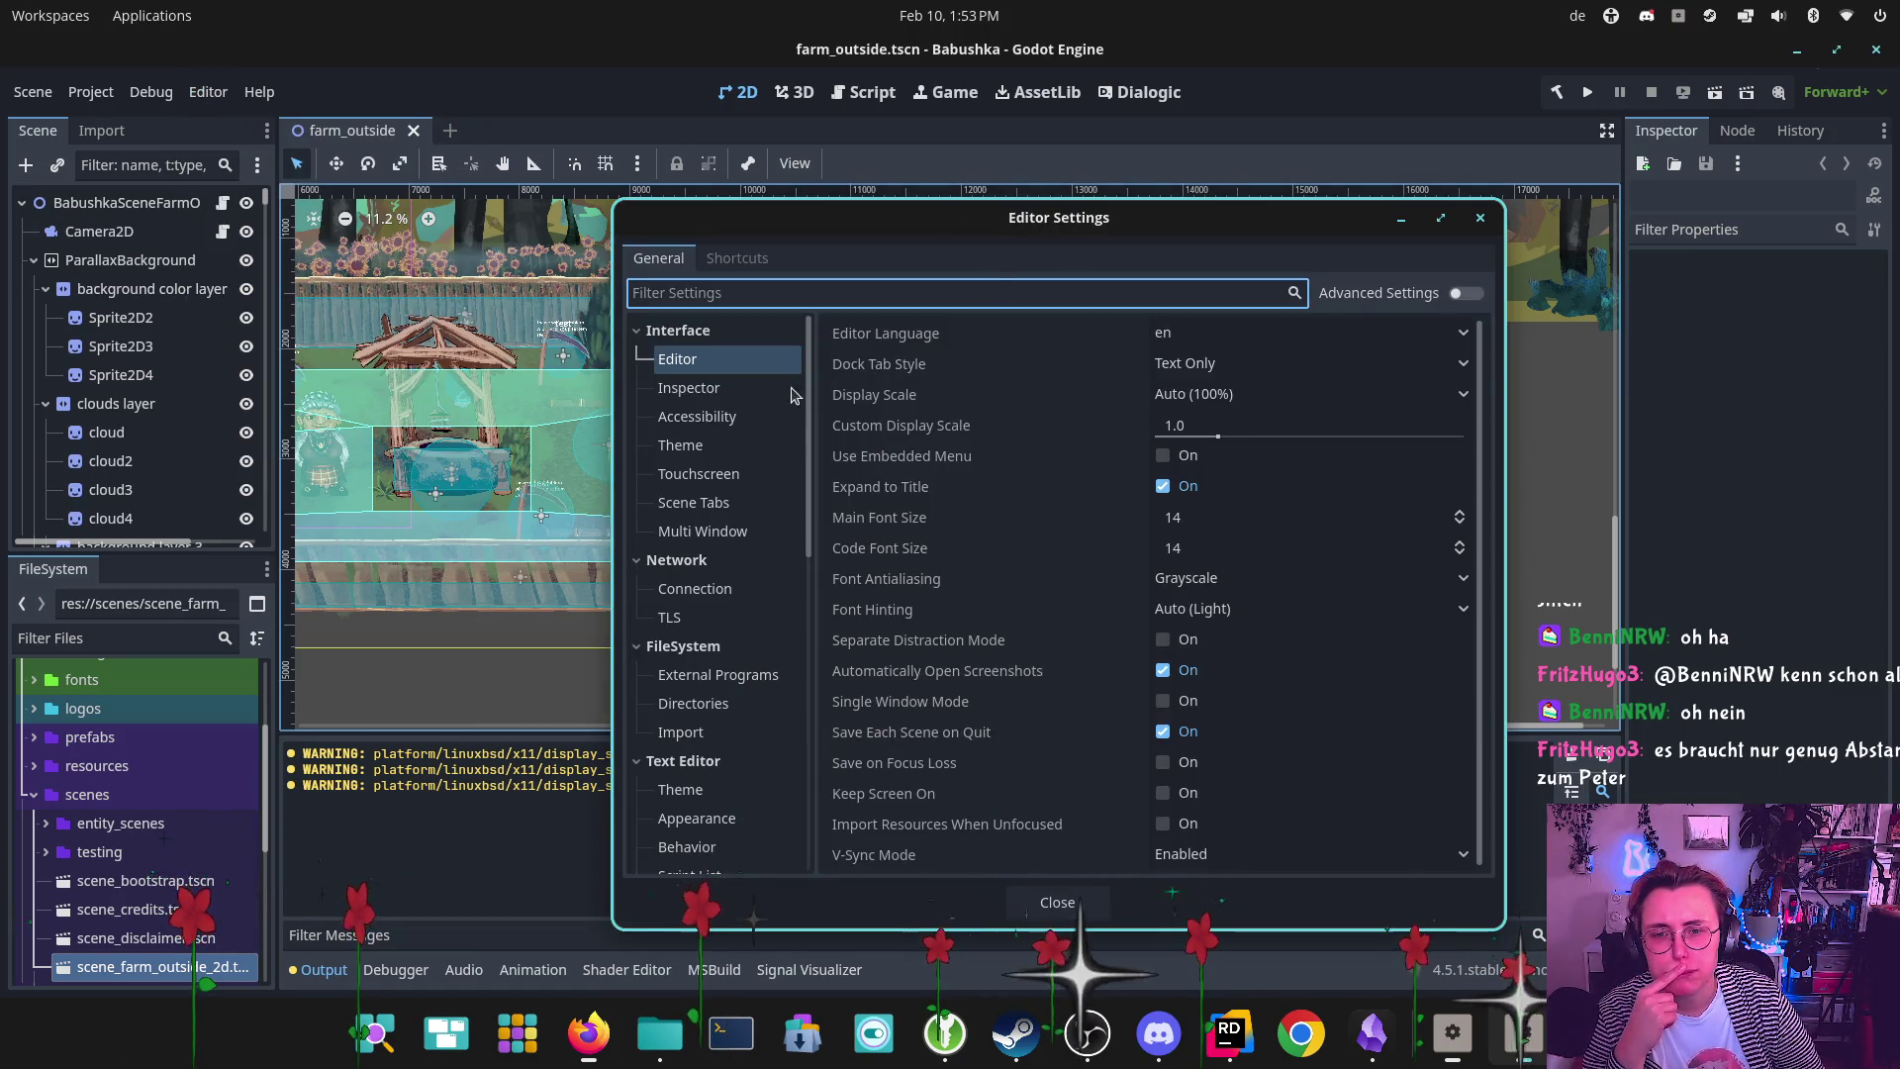
scroll(781, 445, down, 3)
scroll(782, 445, up, 3)
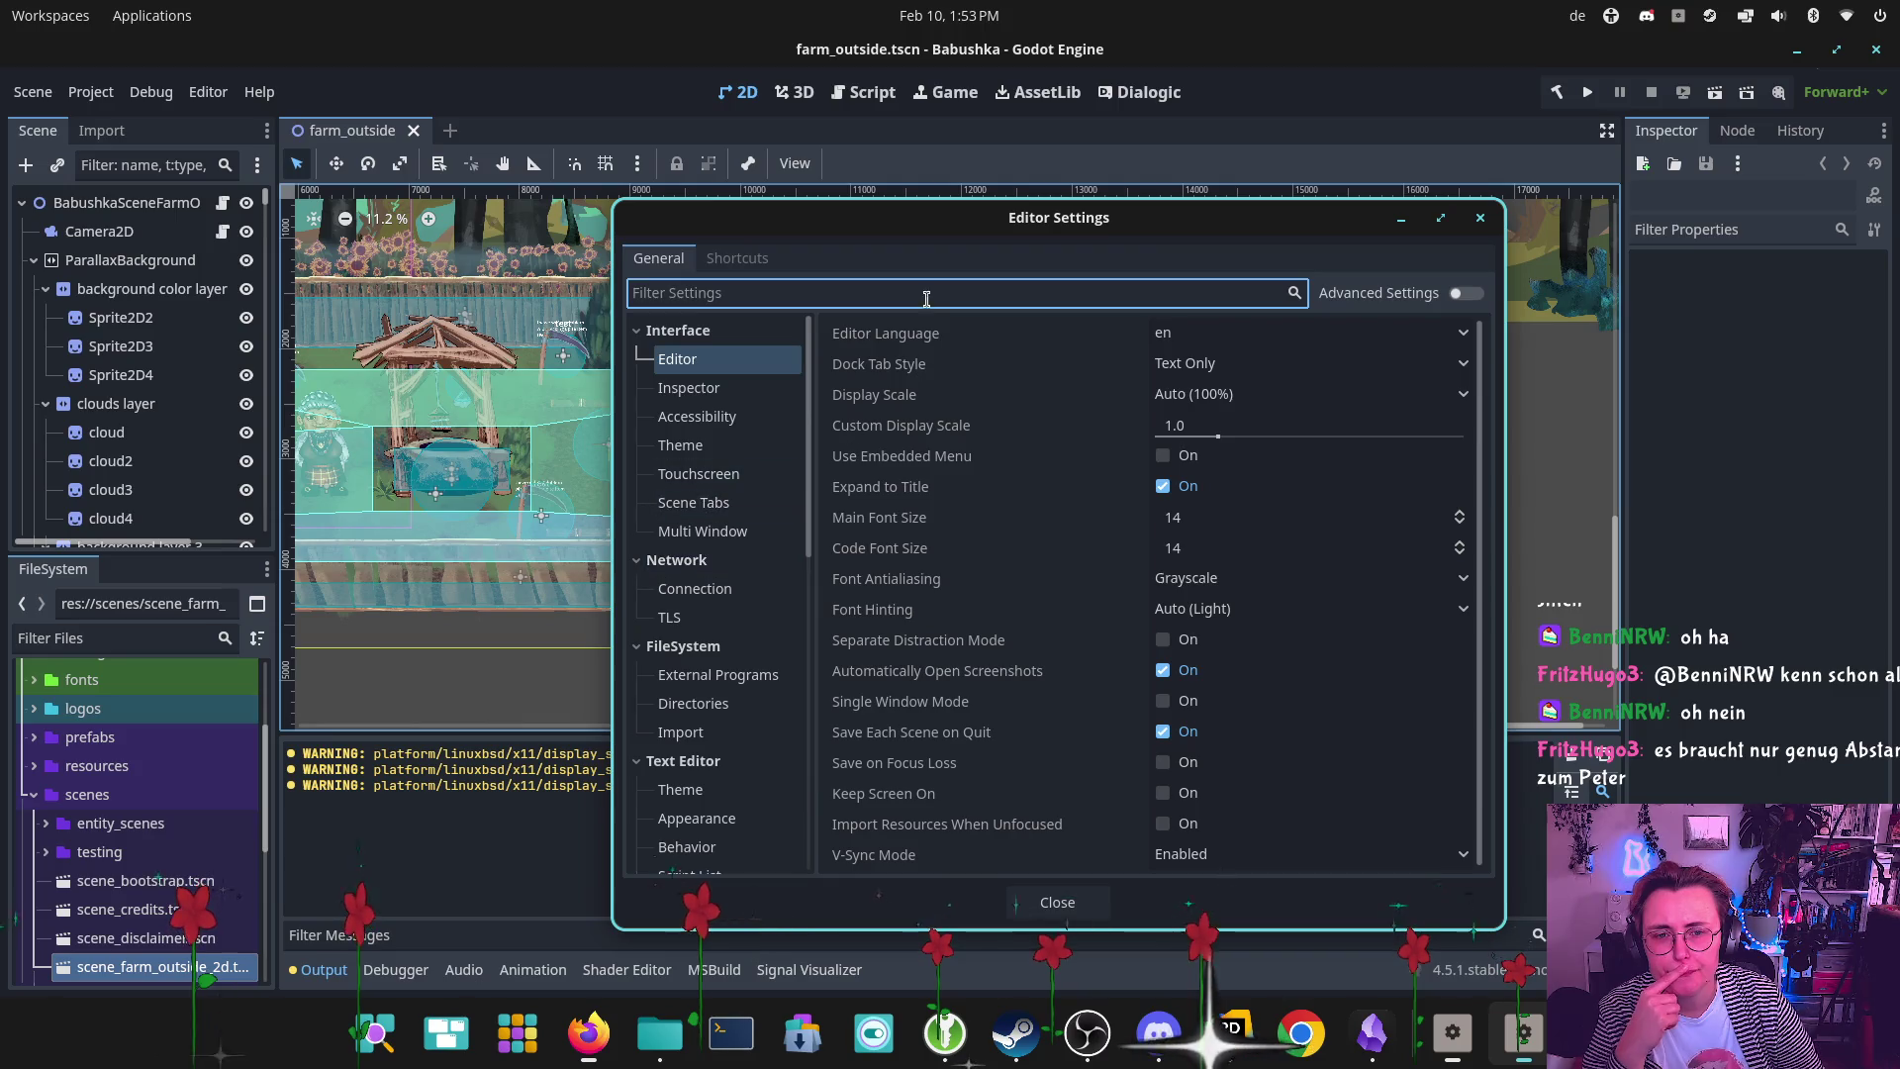
text(x11)
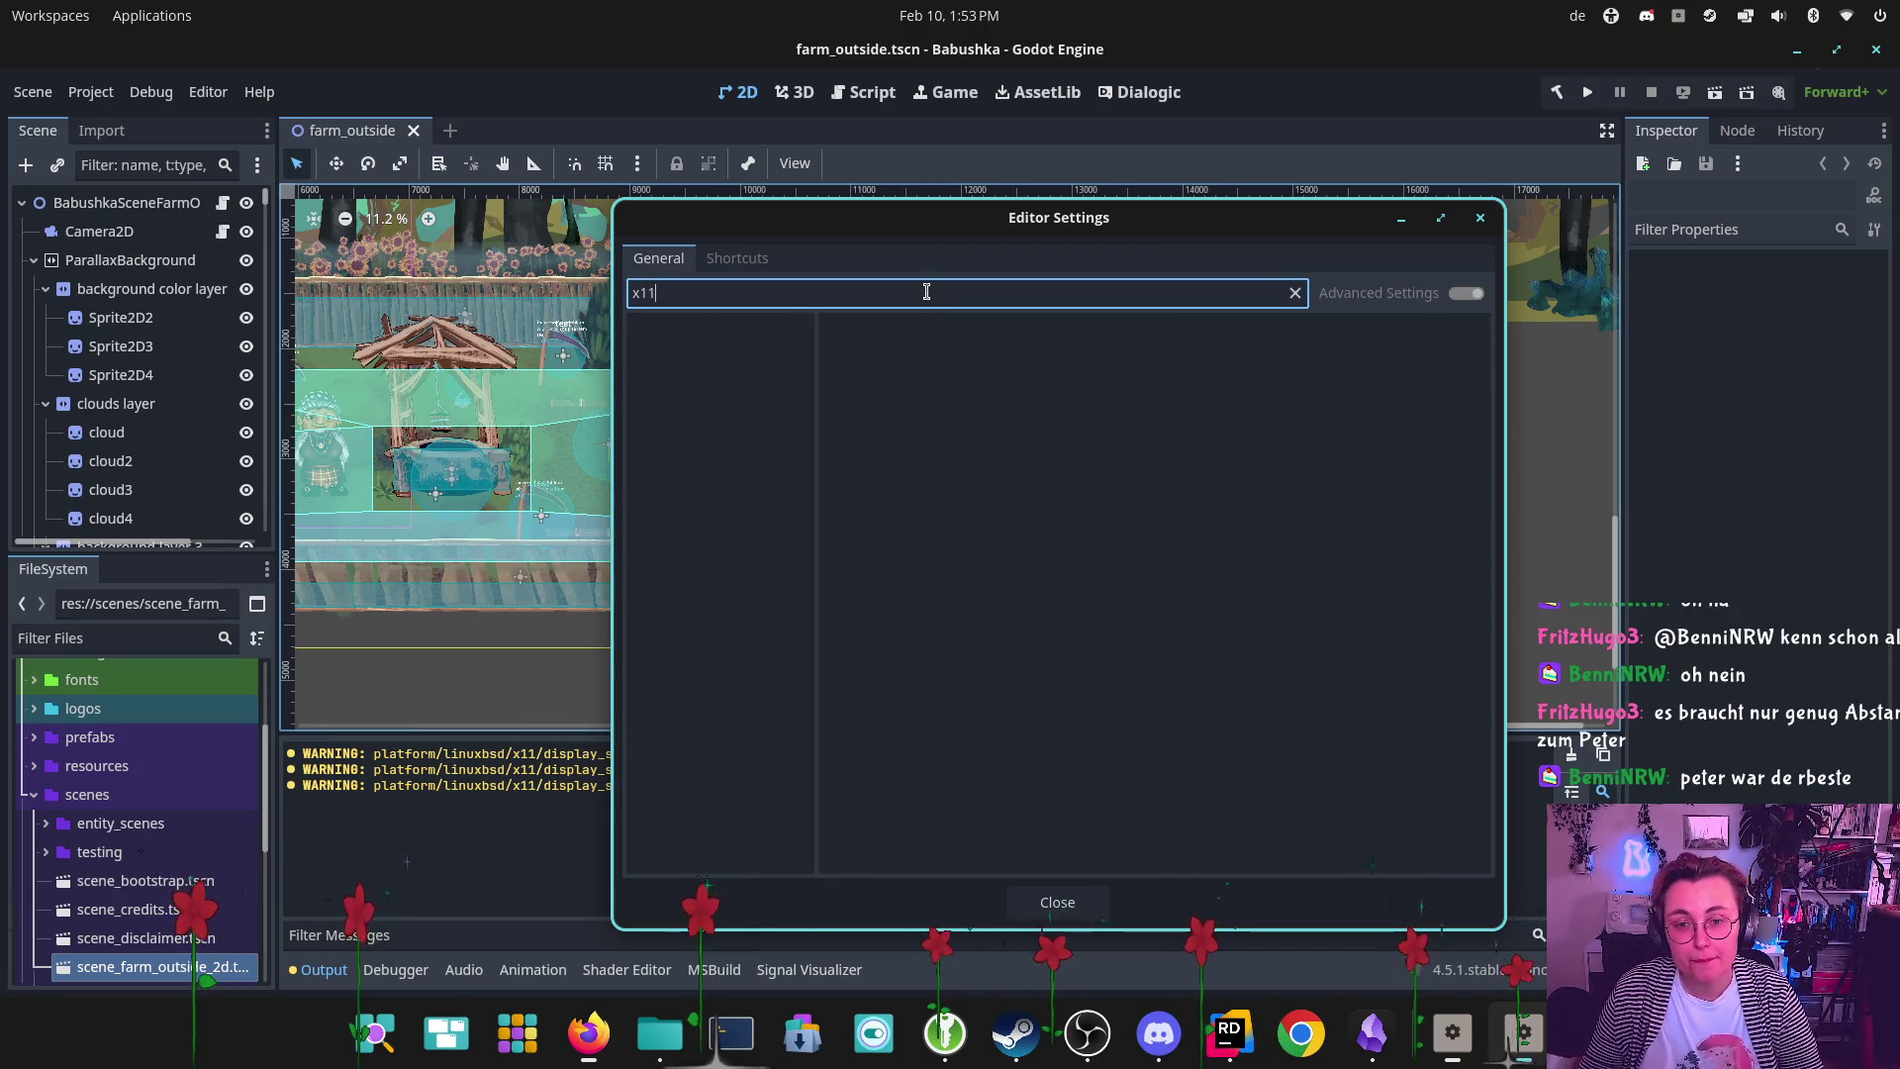
key(BackSpace)
key(BackSpace)
key(BackSpace)
text(display)
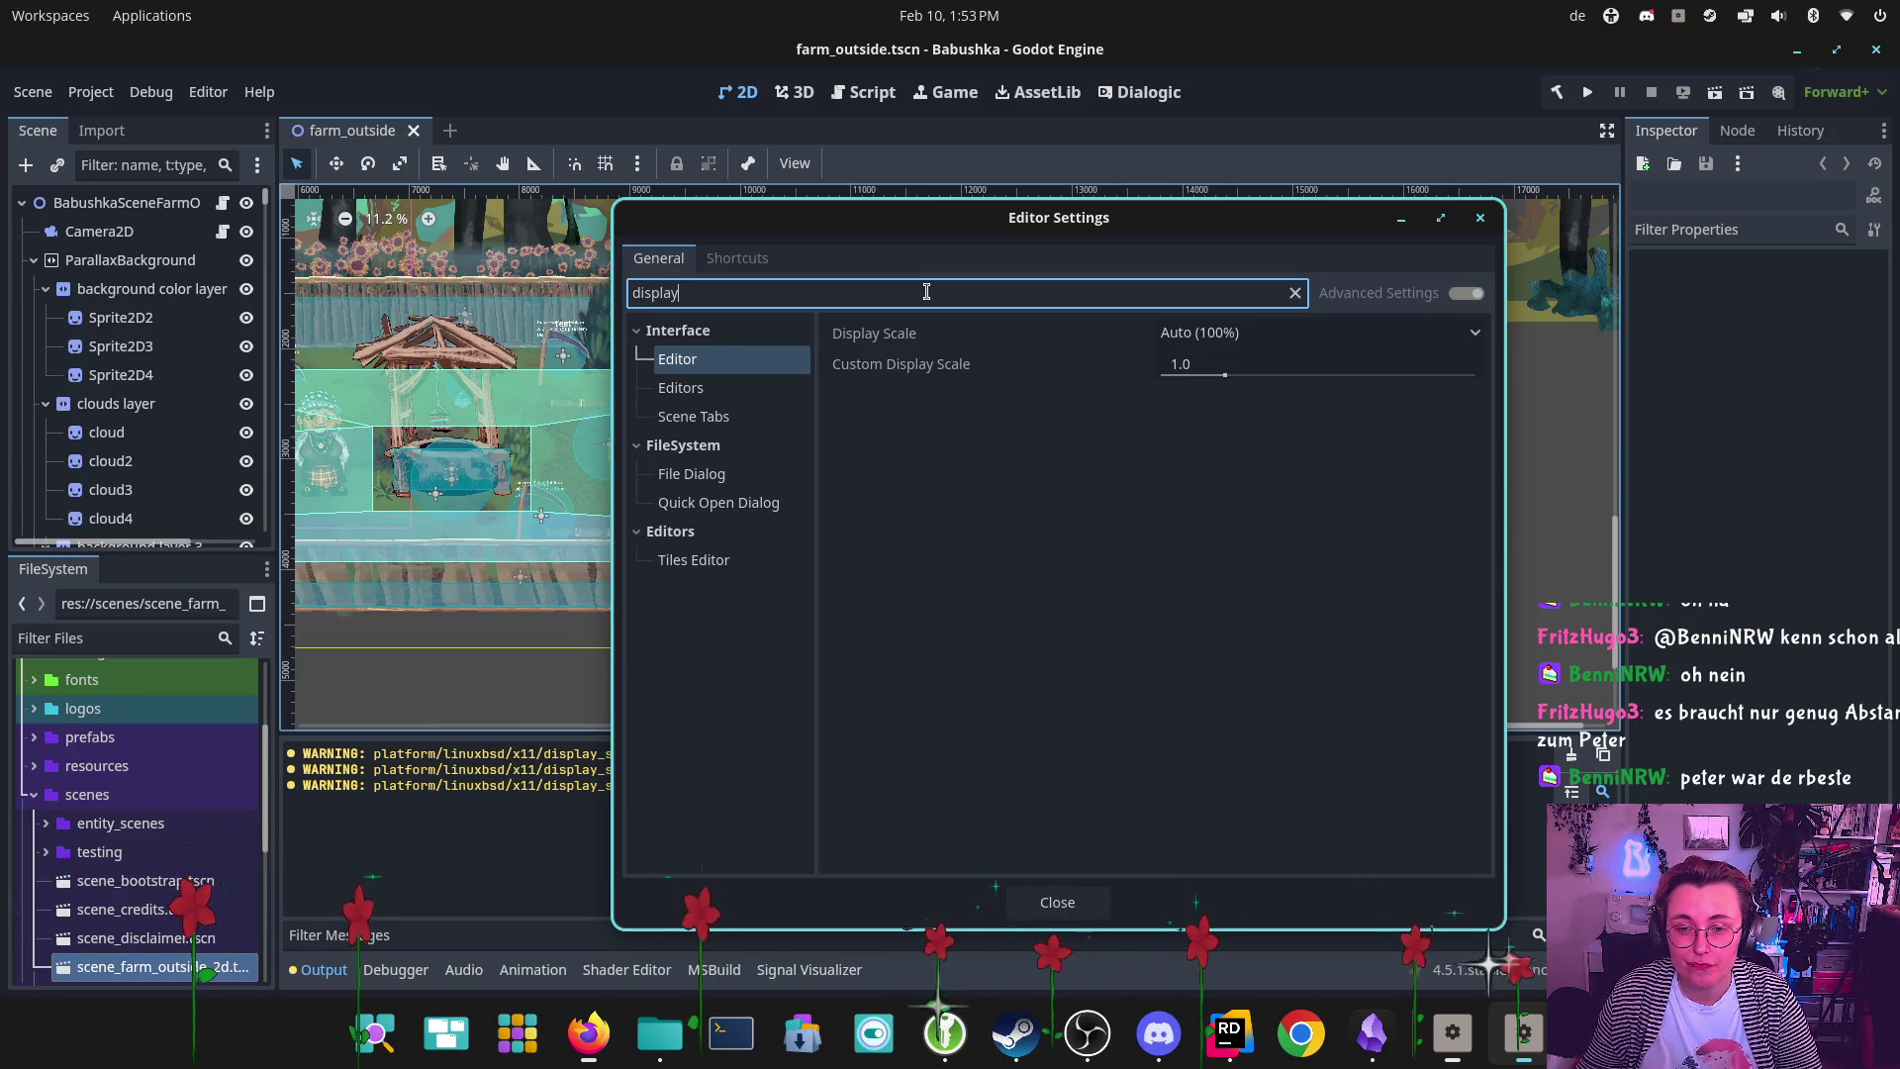
click(1479, 217)
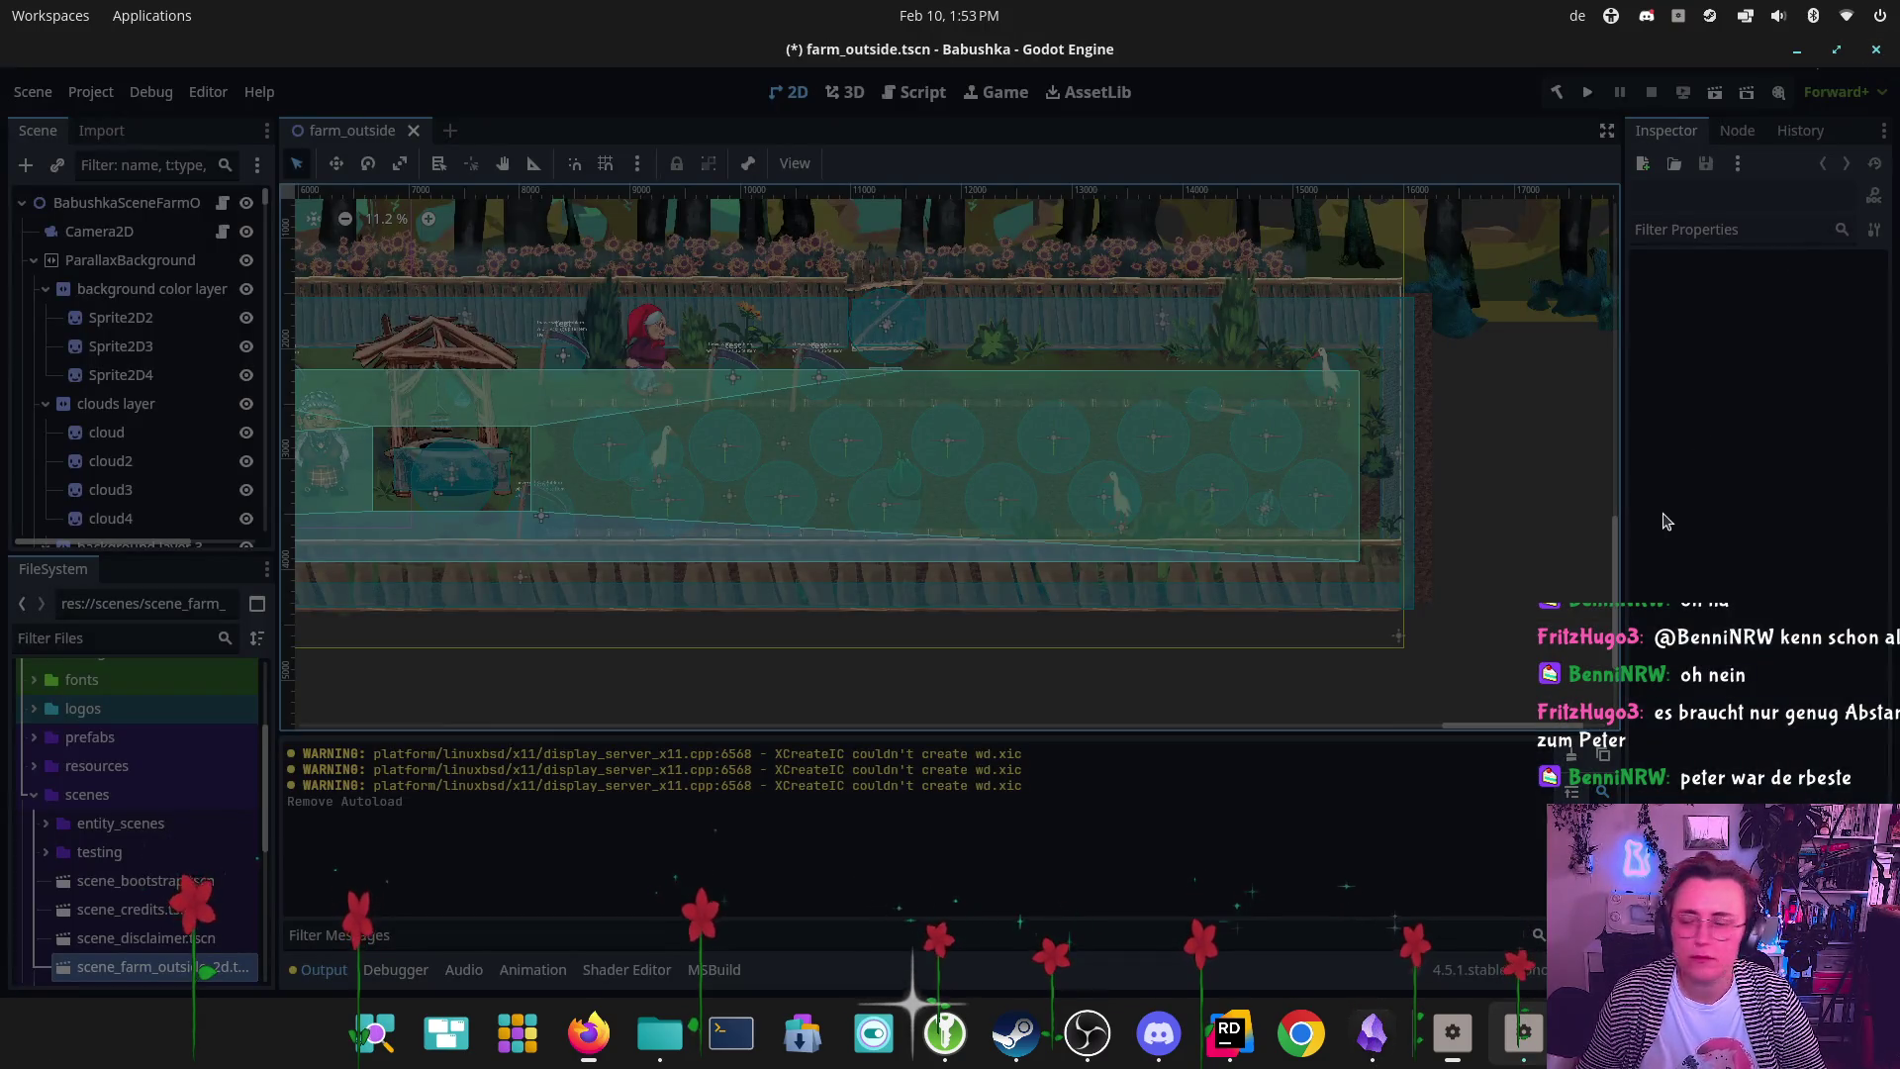
Relaunch the Godot executable from the file manager and open the Babushka project
key(alt+Tab)
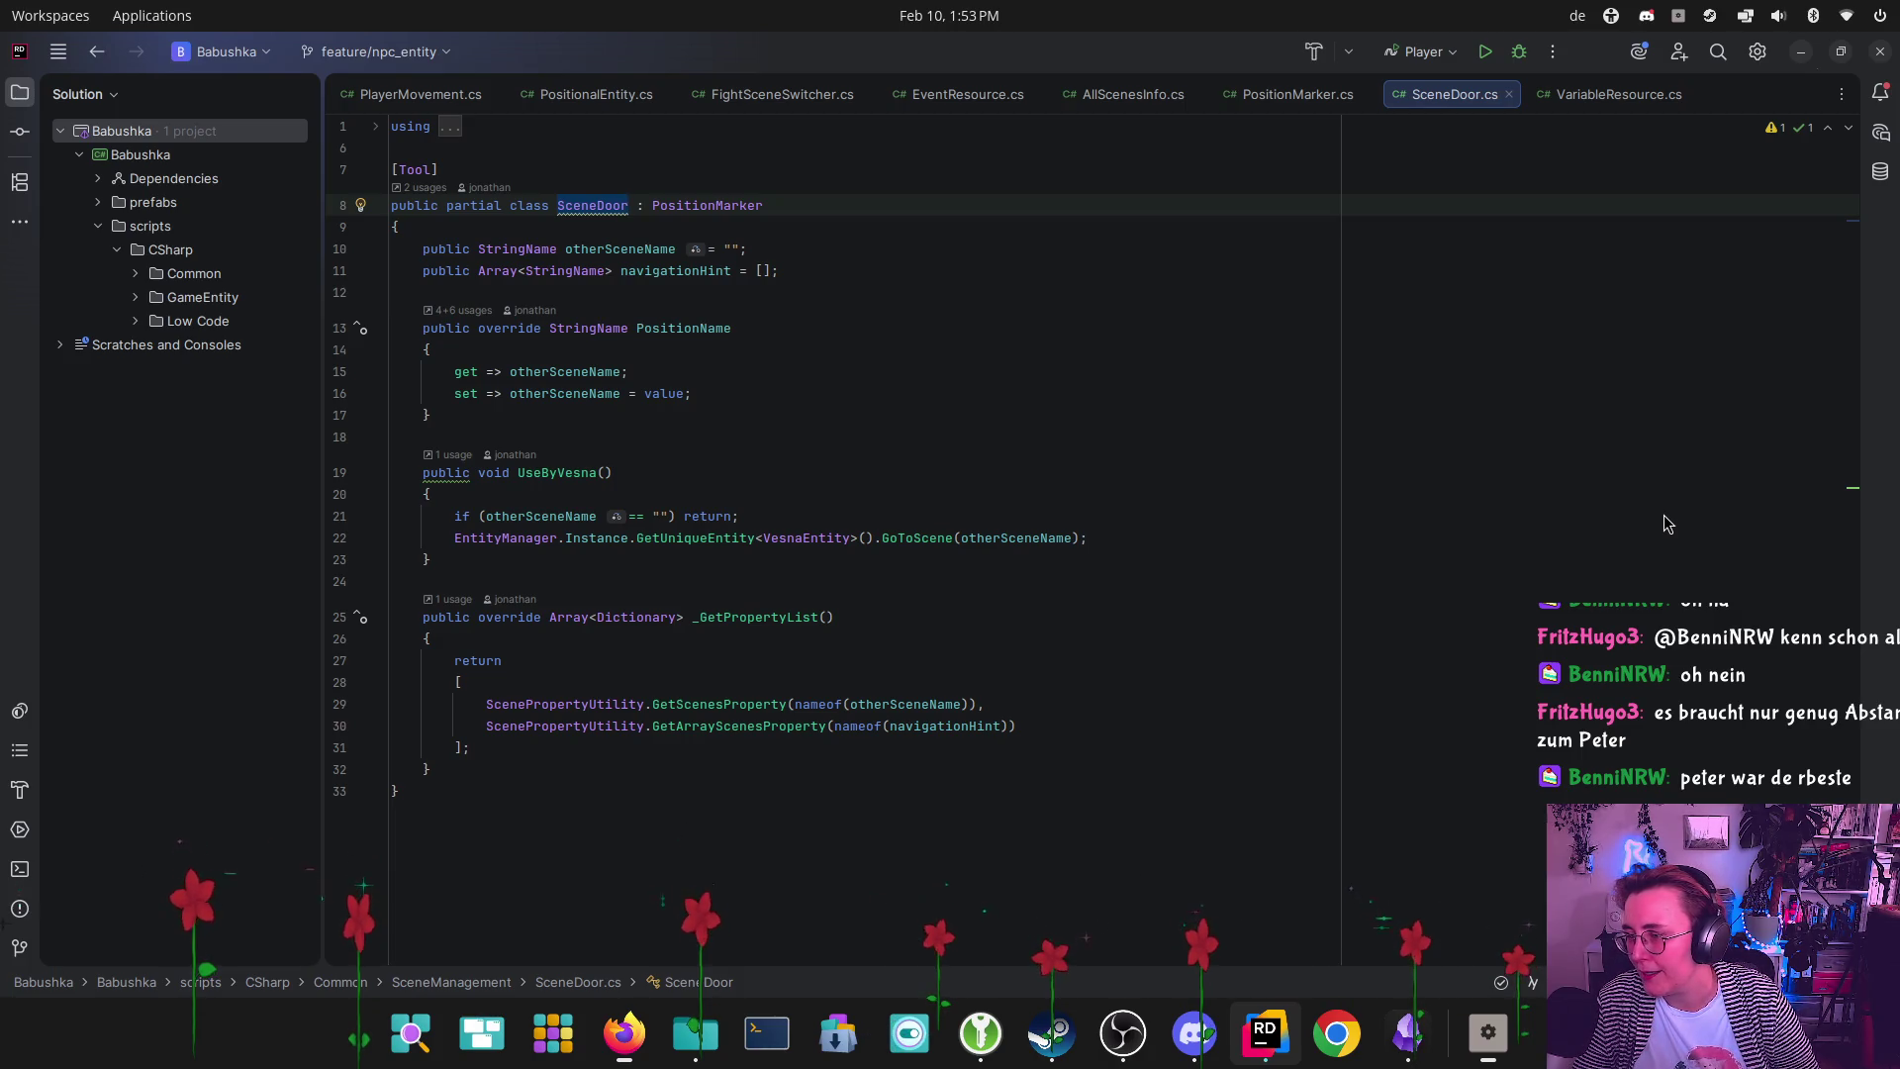
click(706, 1035)
double_click(1037, 345)
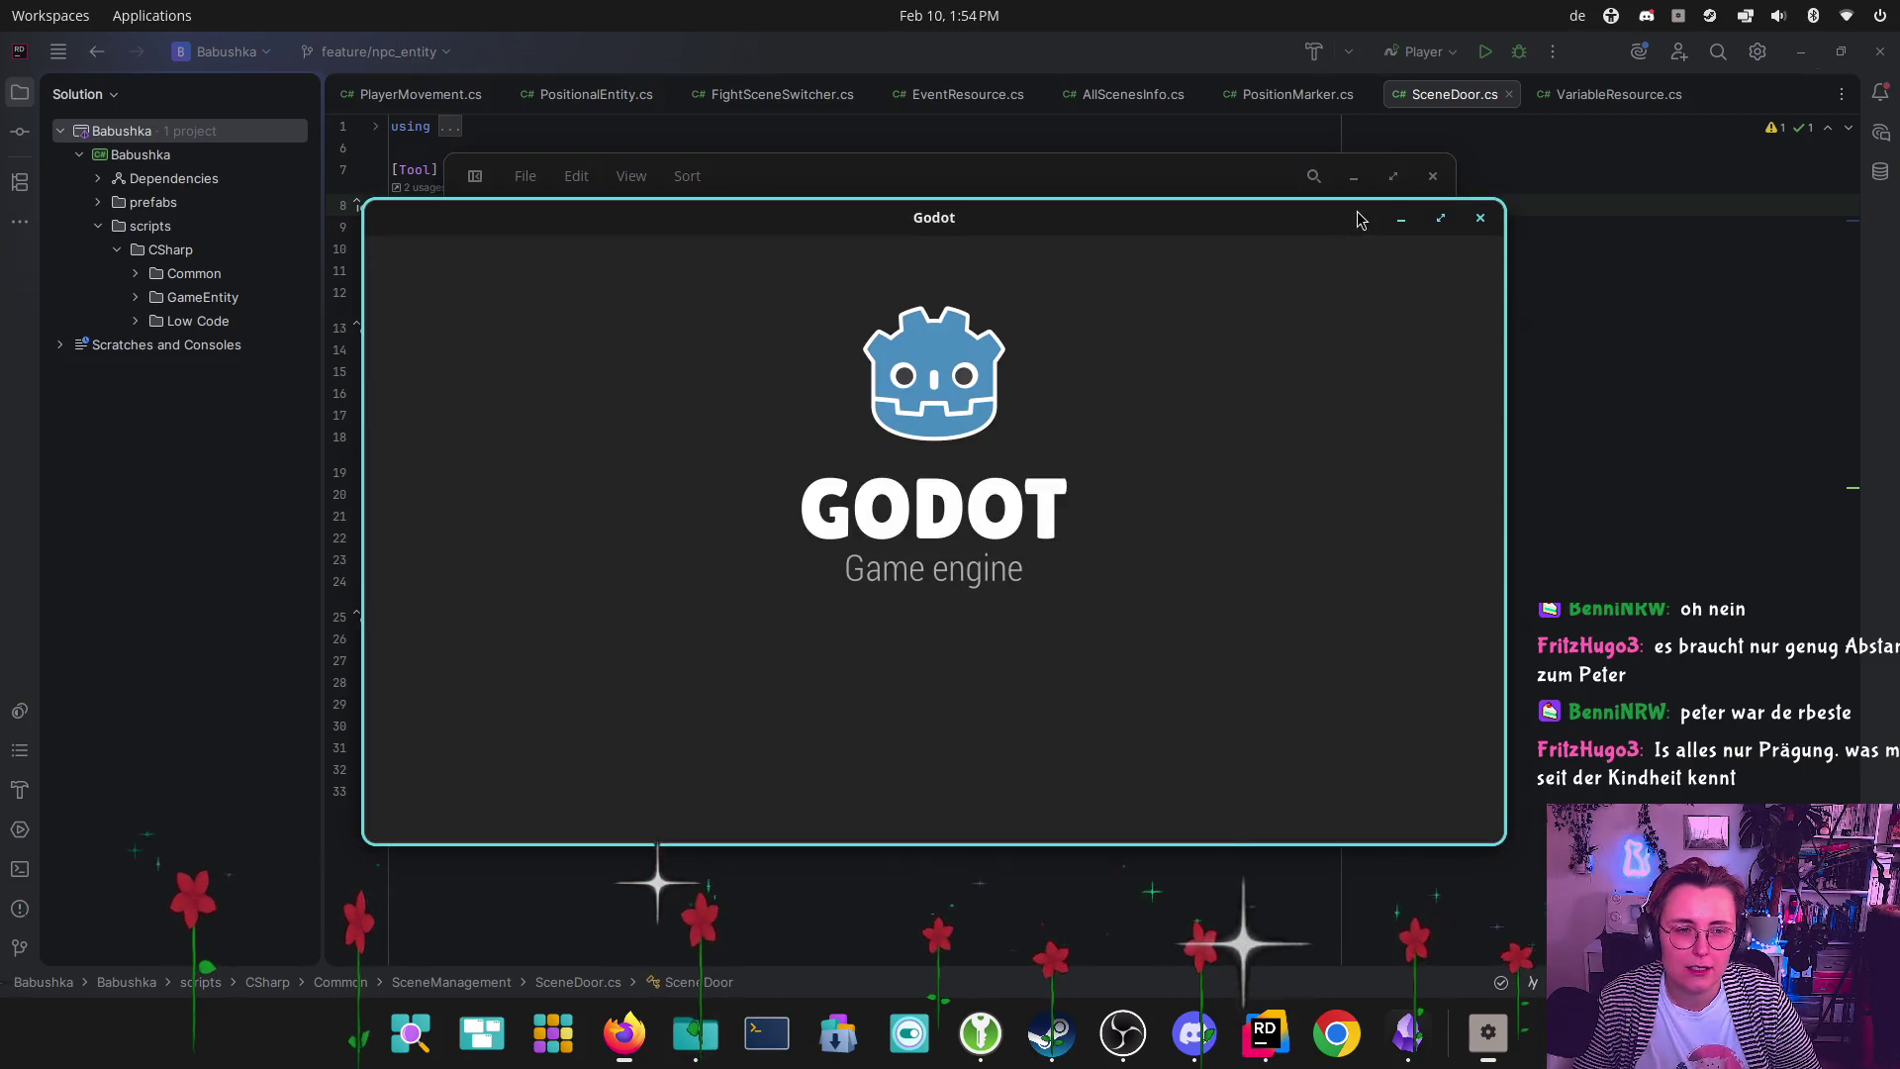
double_click(692, 391)
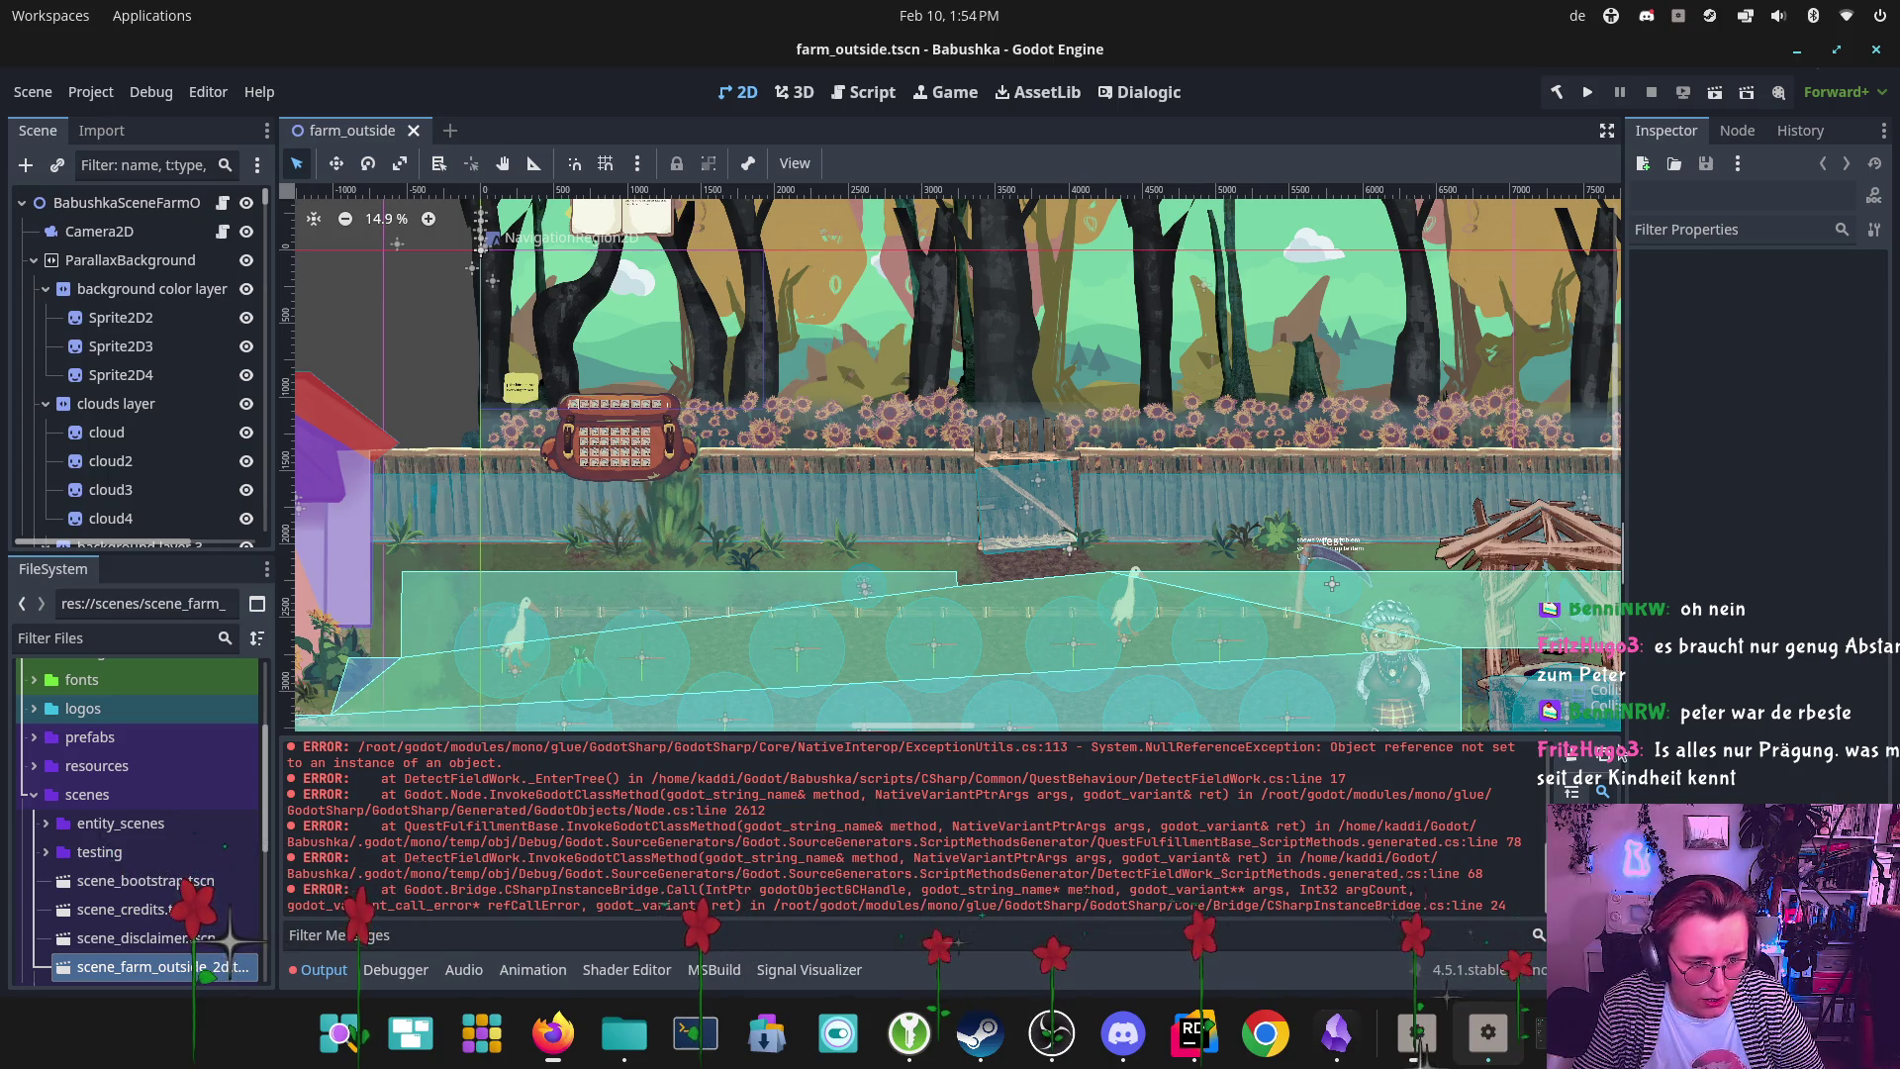
Clear the DetectFieldWork errors from the output log and pan the farm_outside scene slightly
key(ctrl+shift+k)
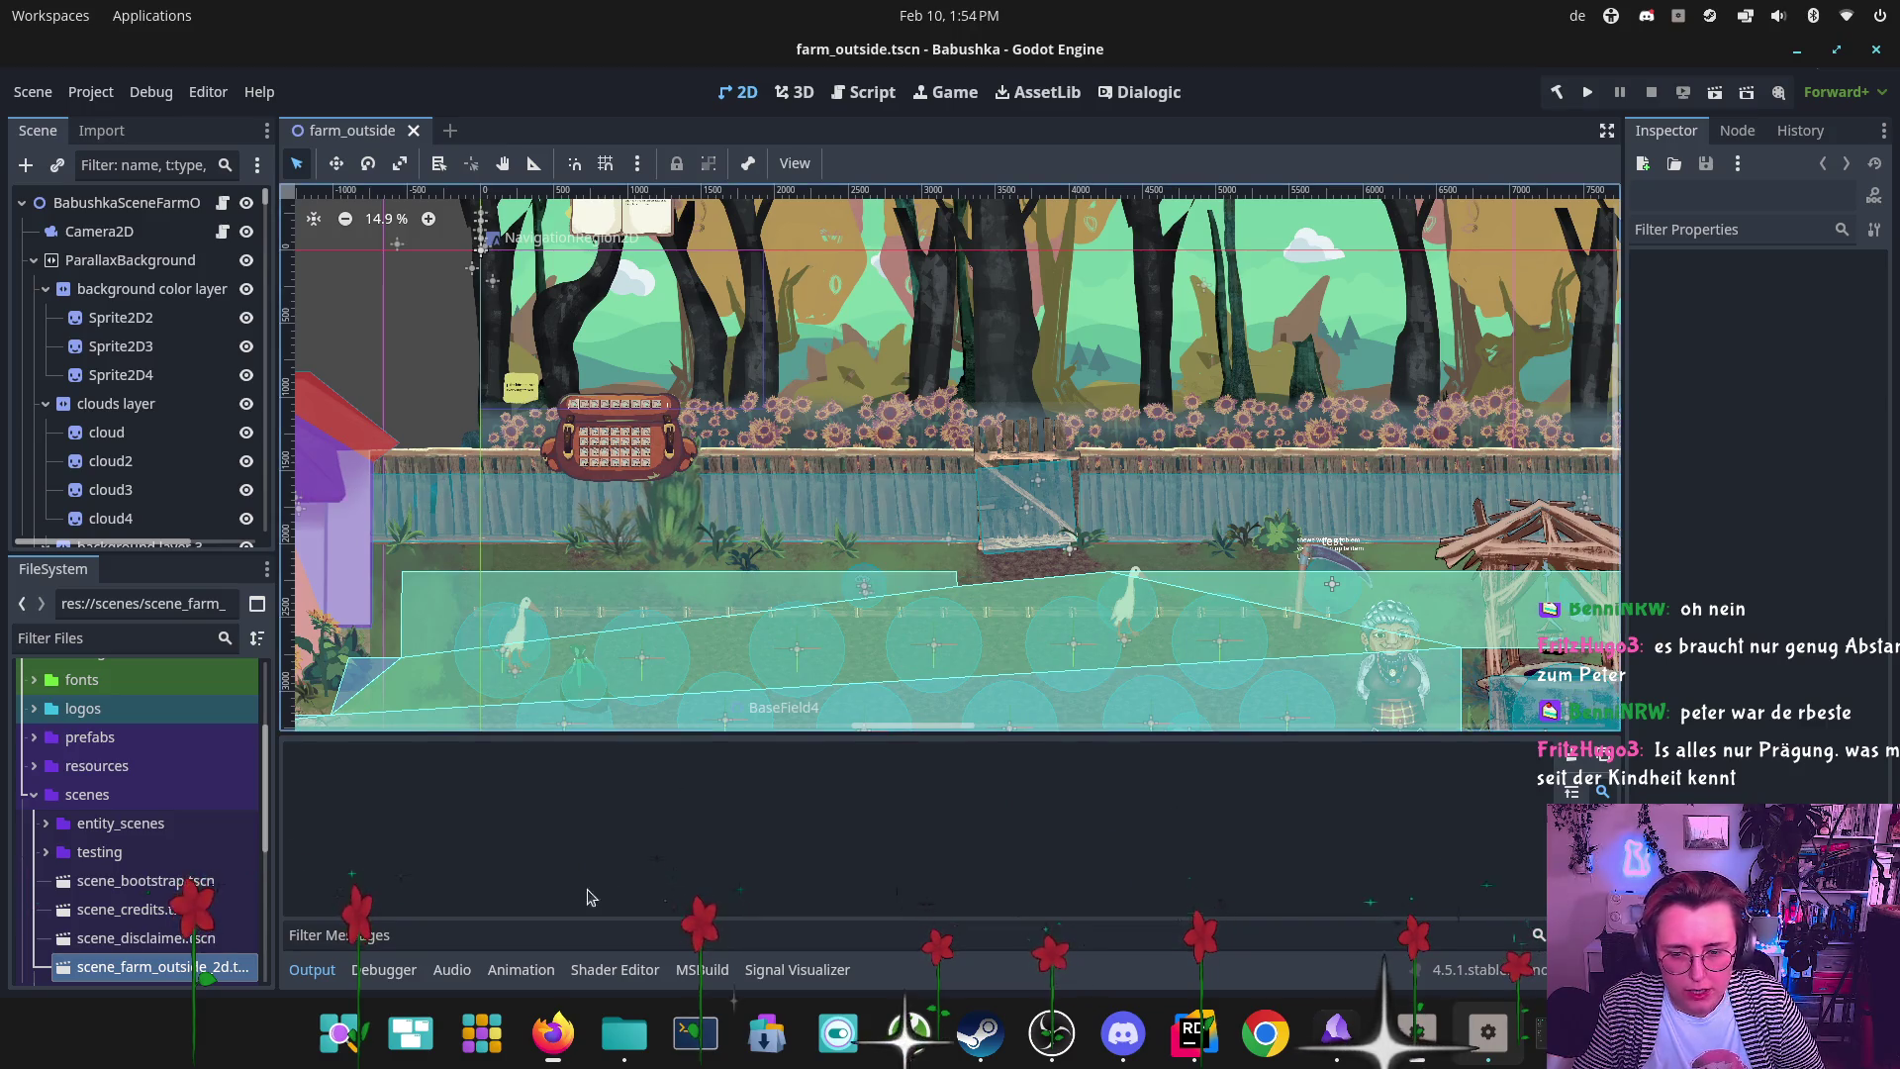
drag(1178, 389, 1075, 337)
scroll(1075, 337, right, 10)
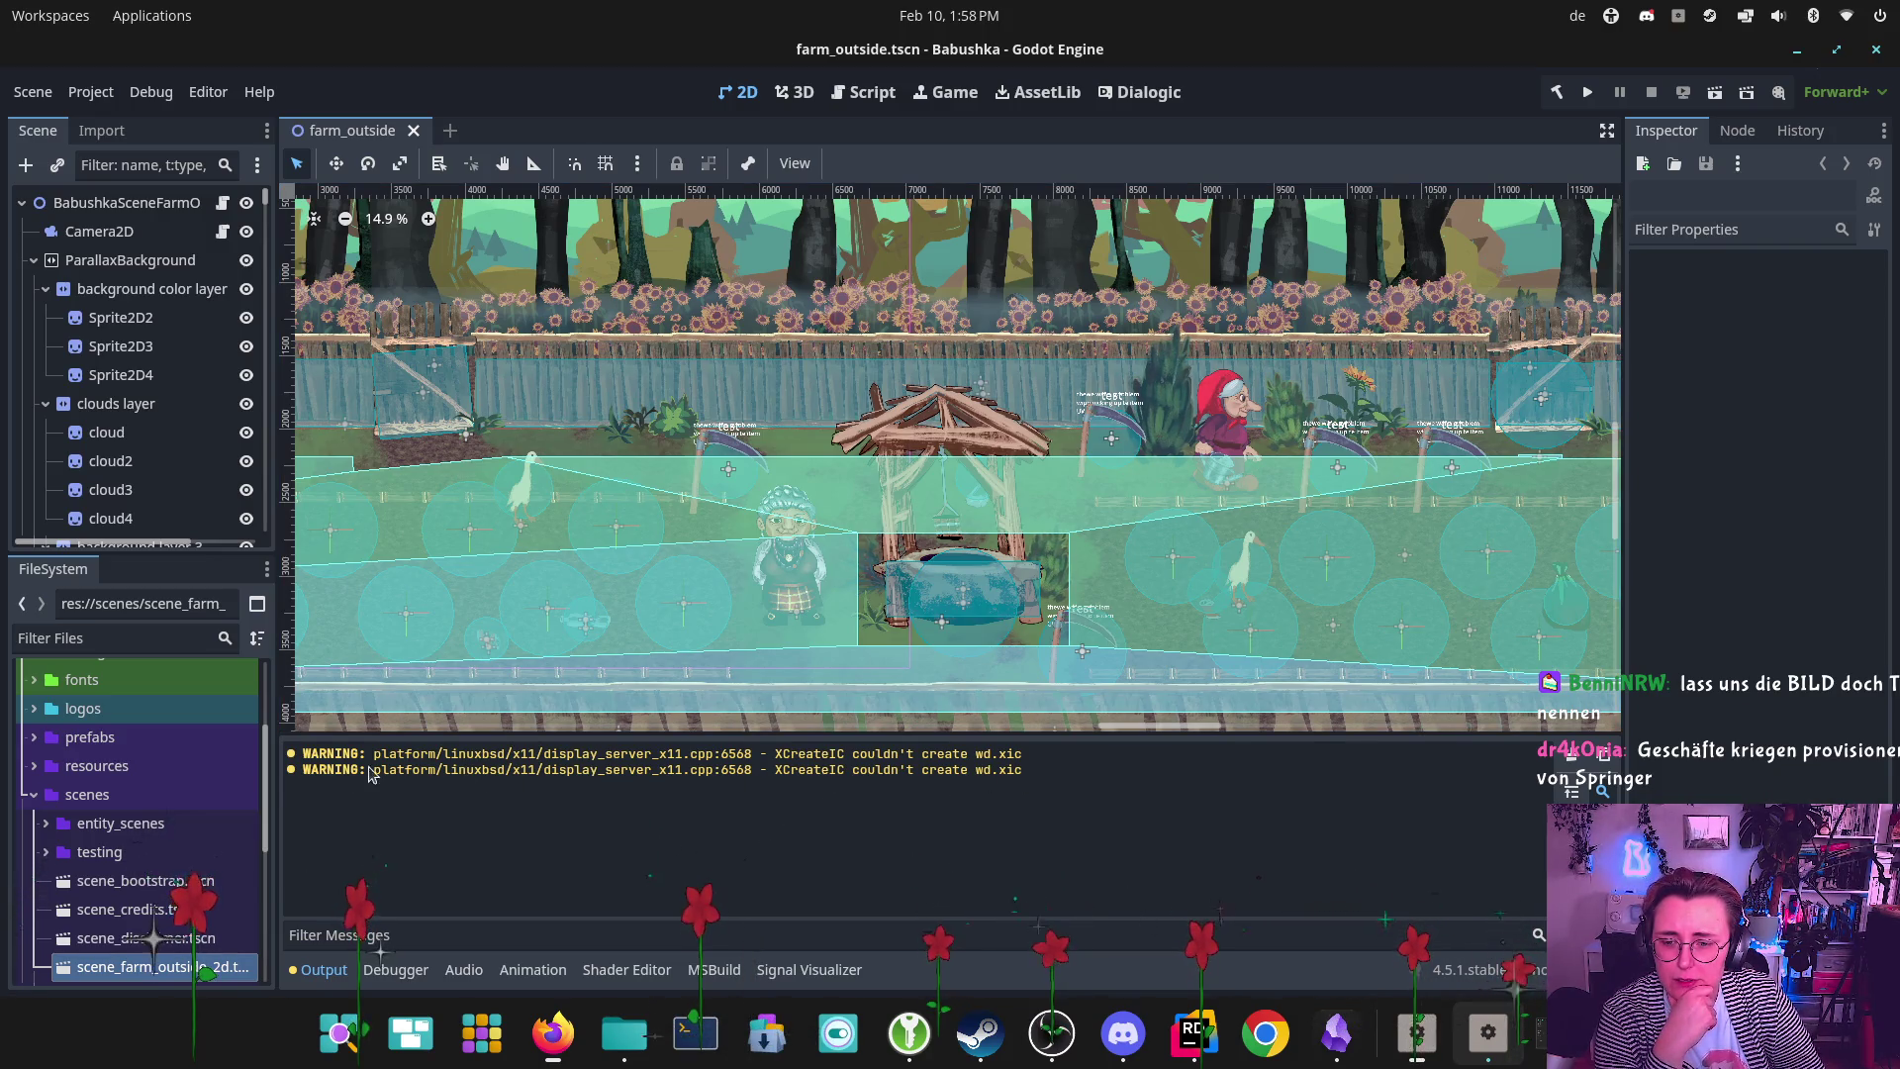
Select the second XCreateIC warning's full text and bring the Firefox docs window forward
drag(368, 772, 711, 779)
drag(1080, 782, 1031, 769)
key(ctrl+c)
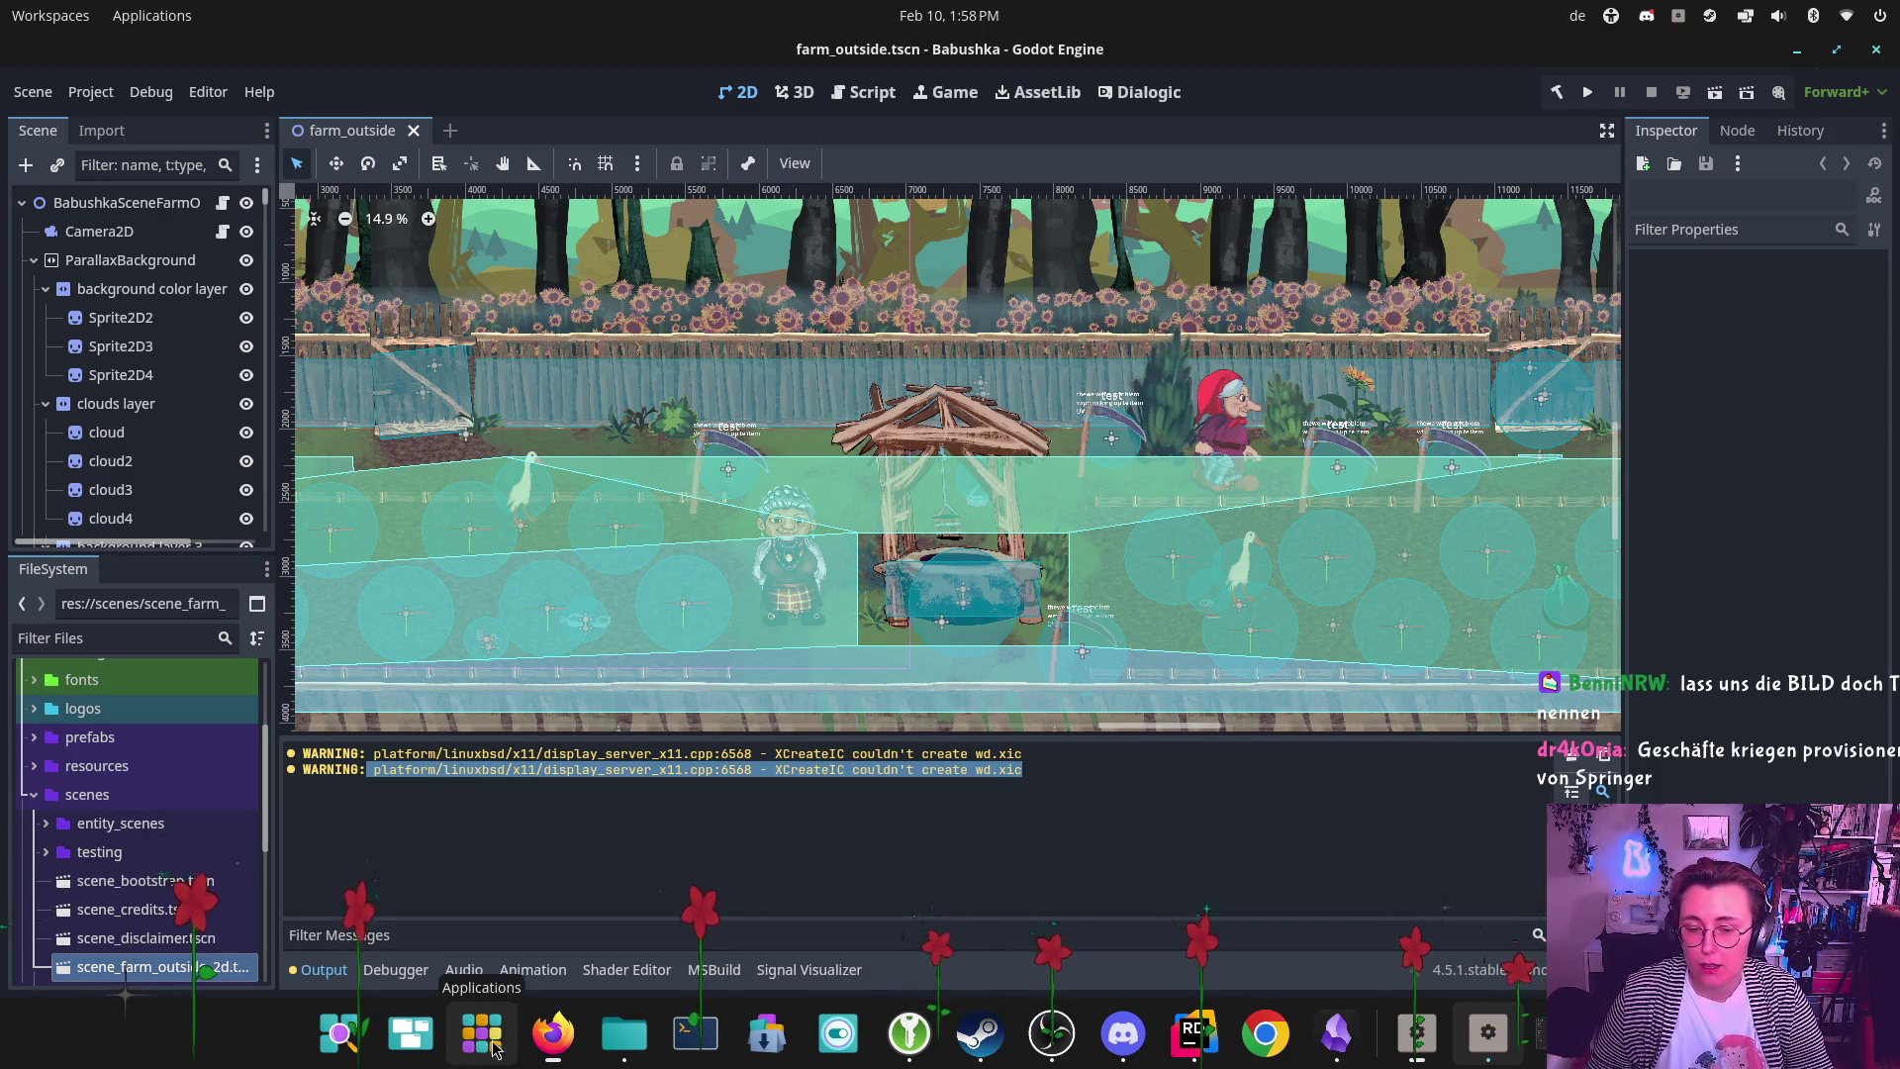
click(551, 1035)
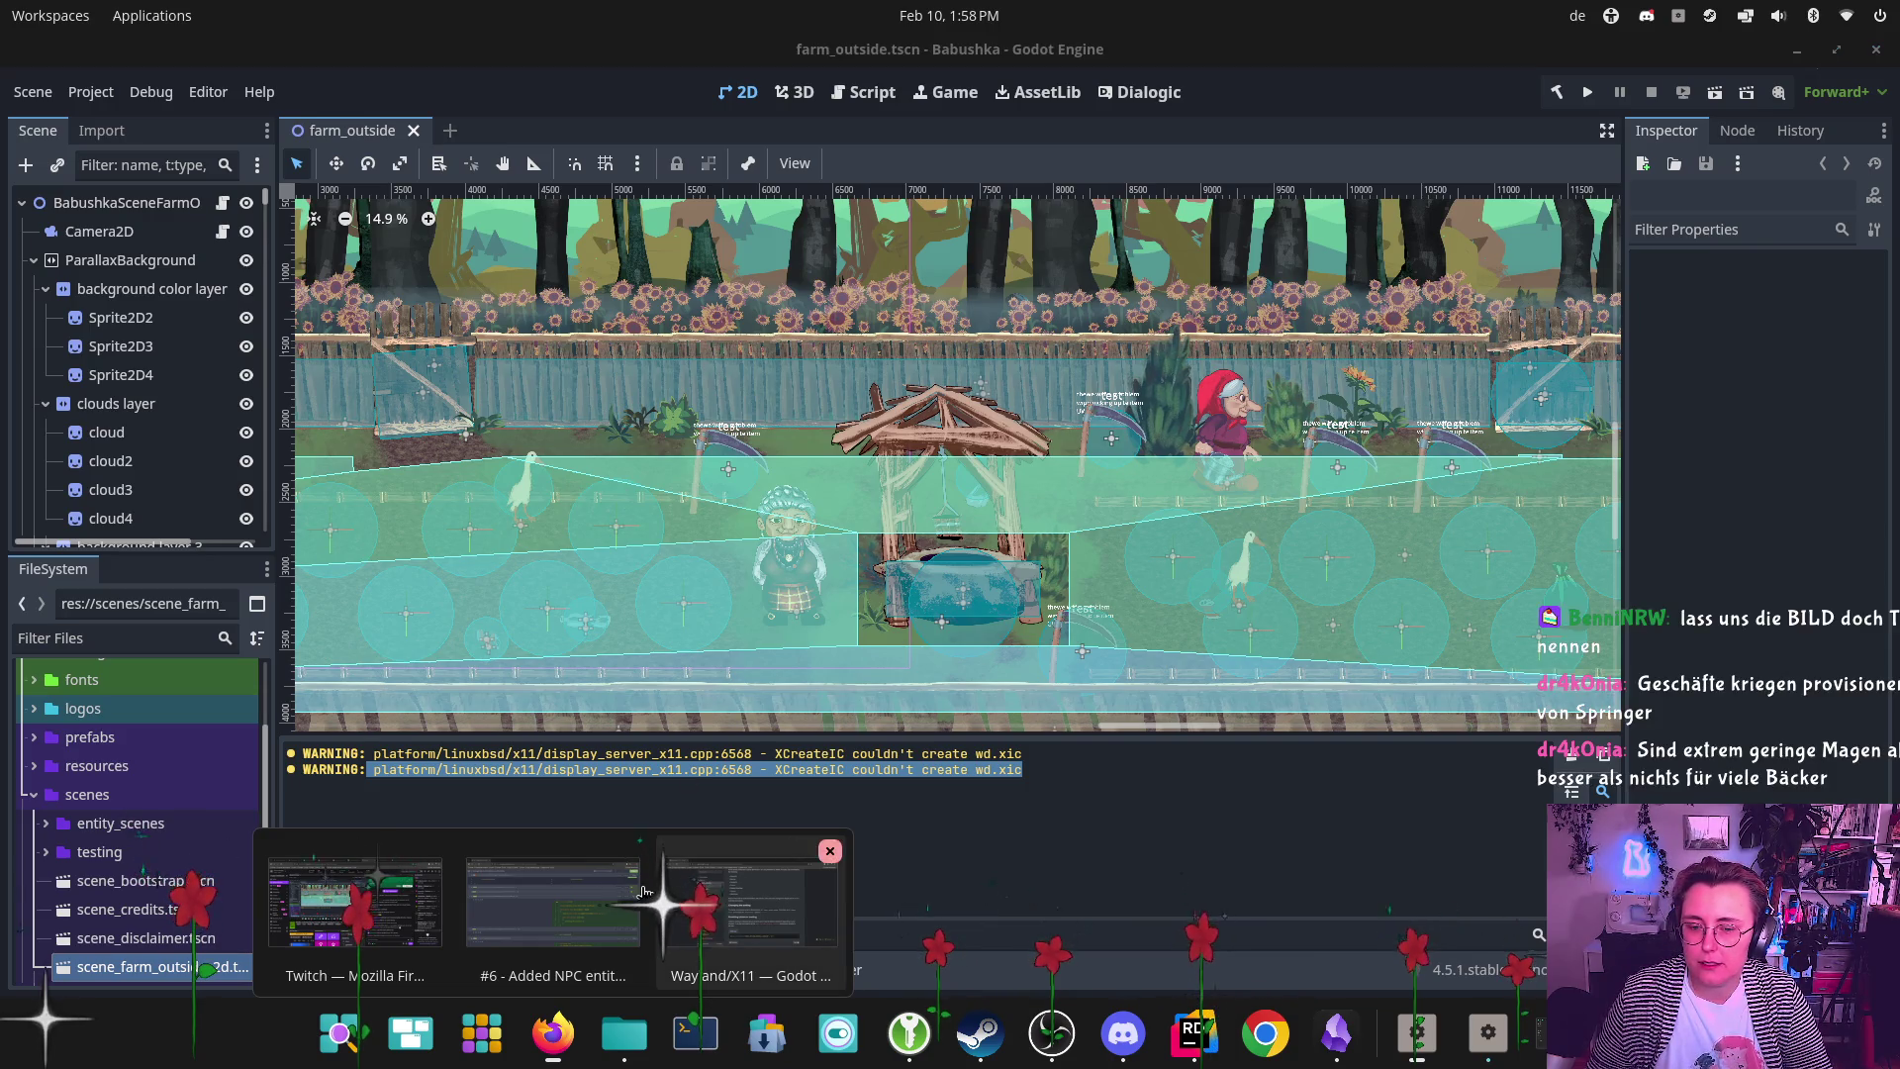
click(678, 896)
Google the pasted XCreateIC wd.xic warning in a new tab, view the GitHub issue, then go back
click(287, 53)
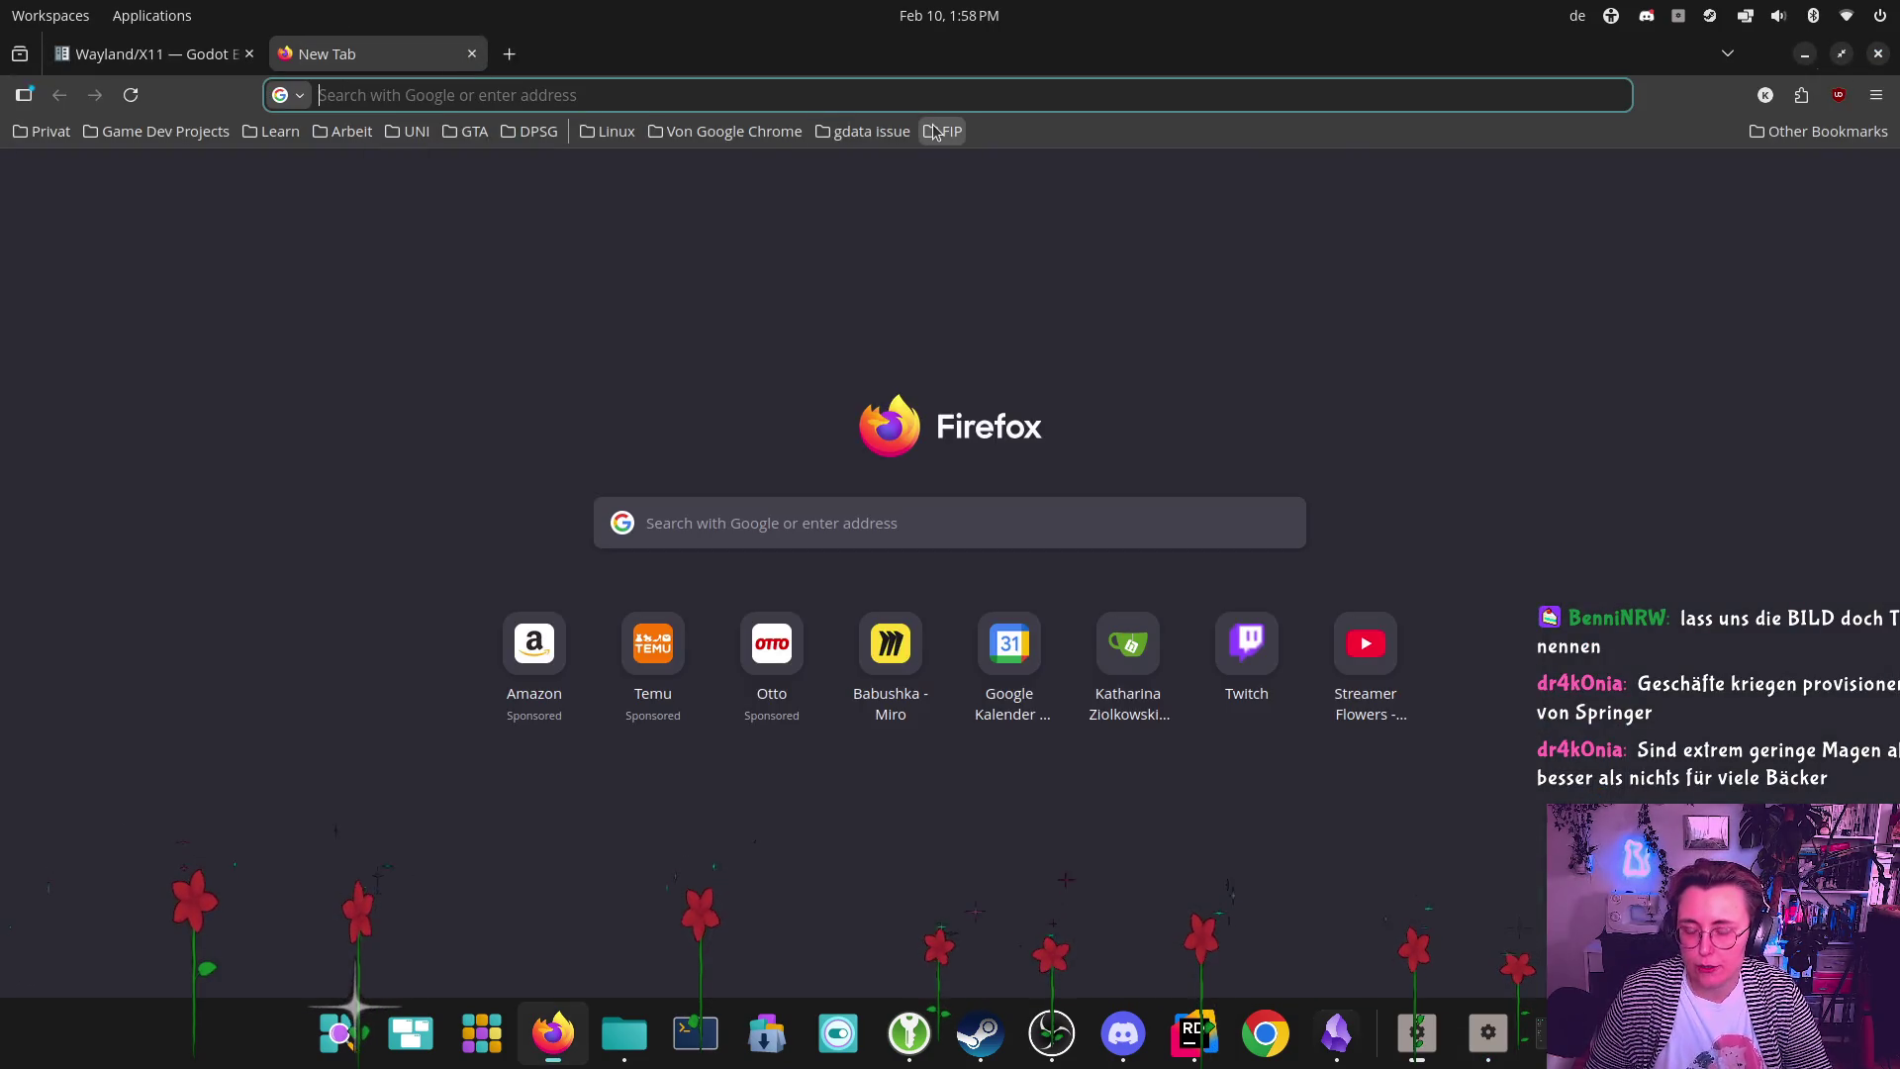
key(ctrl+v)
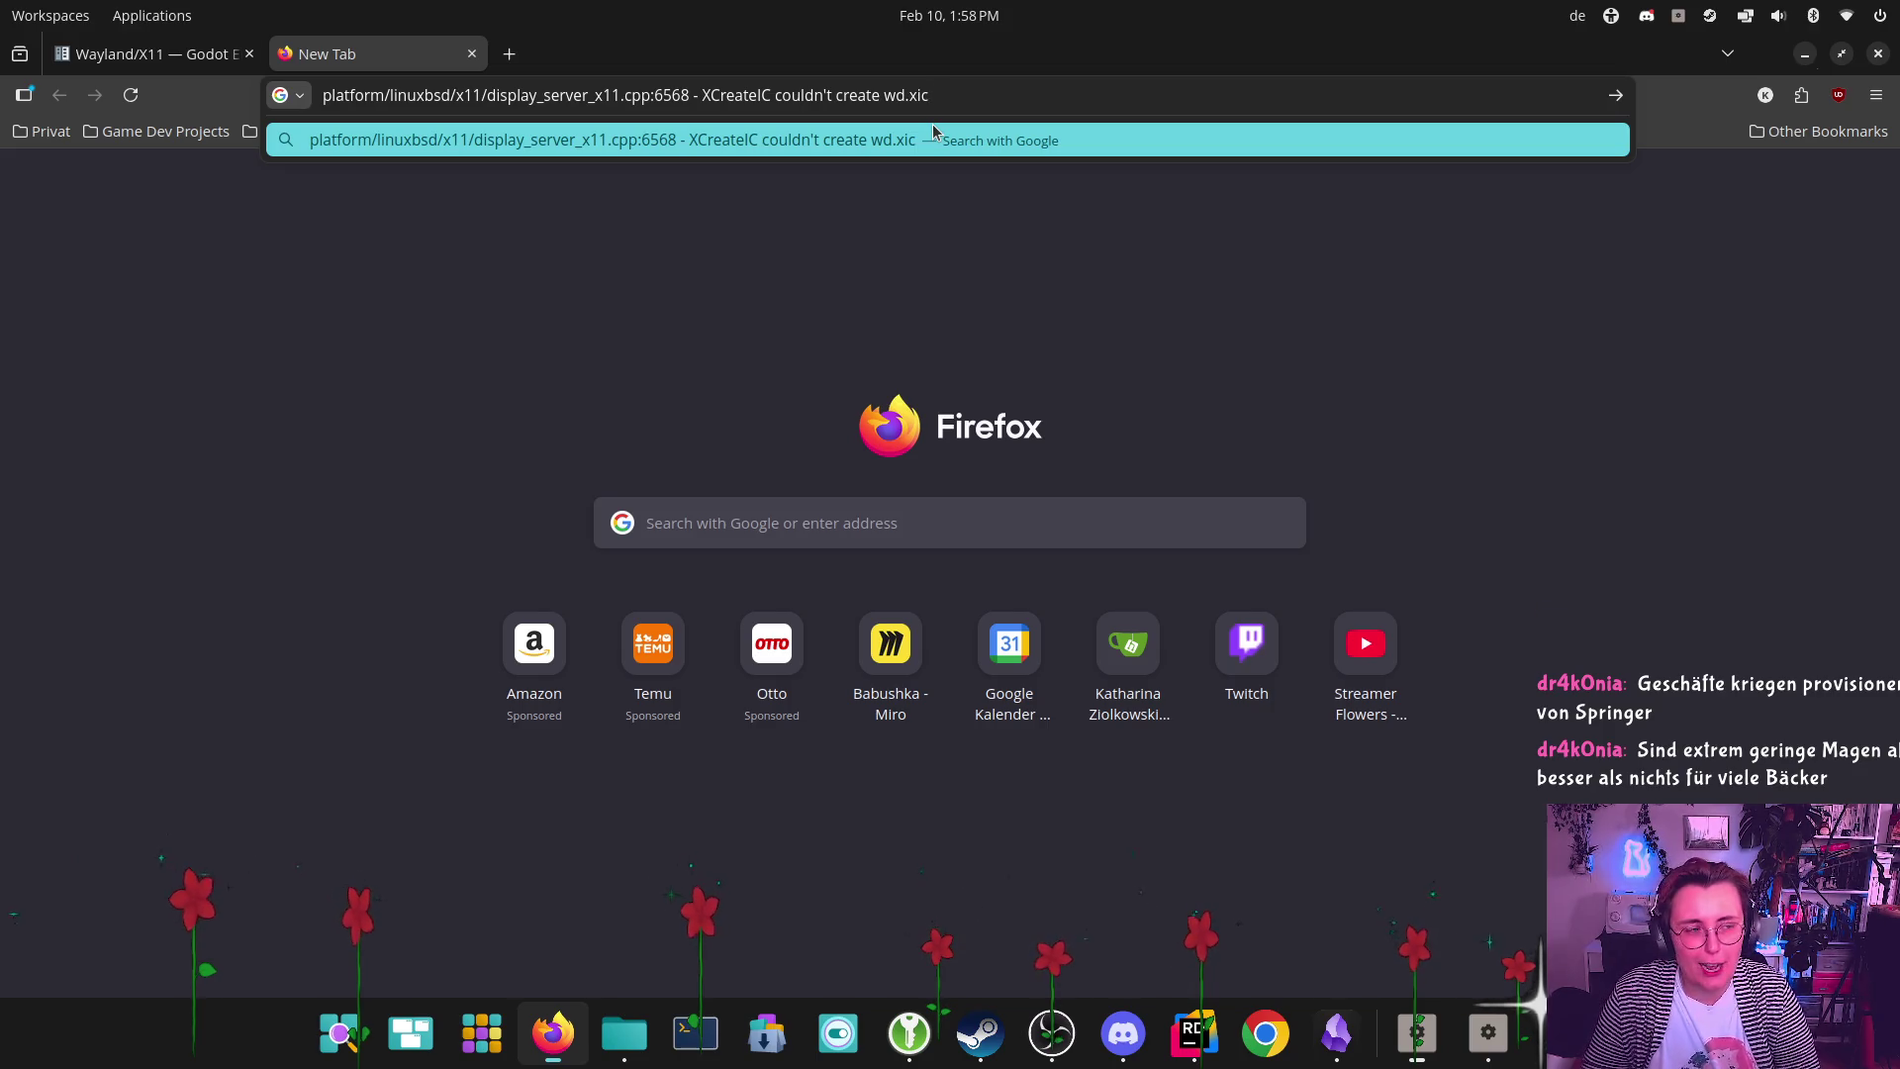
key(Return)
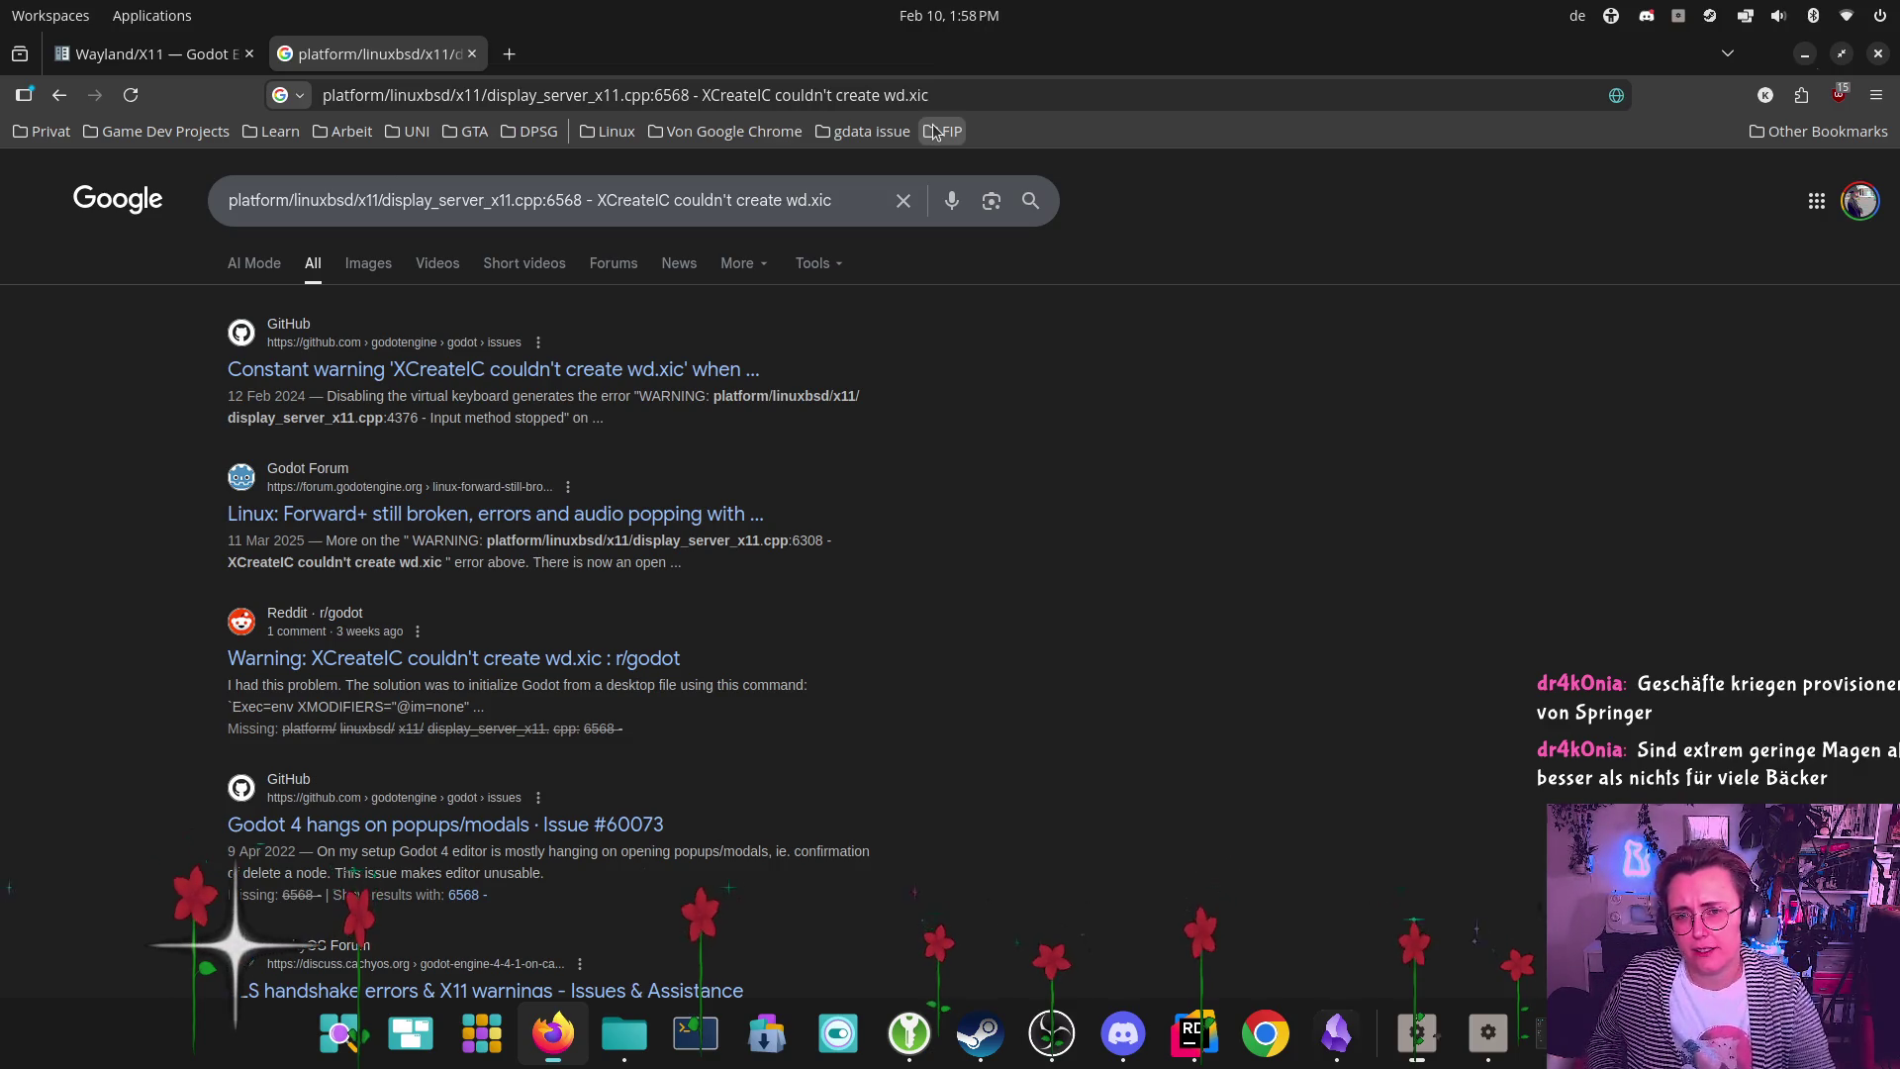
click(372, 815)
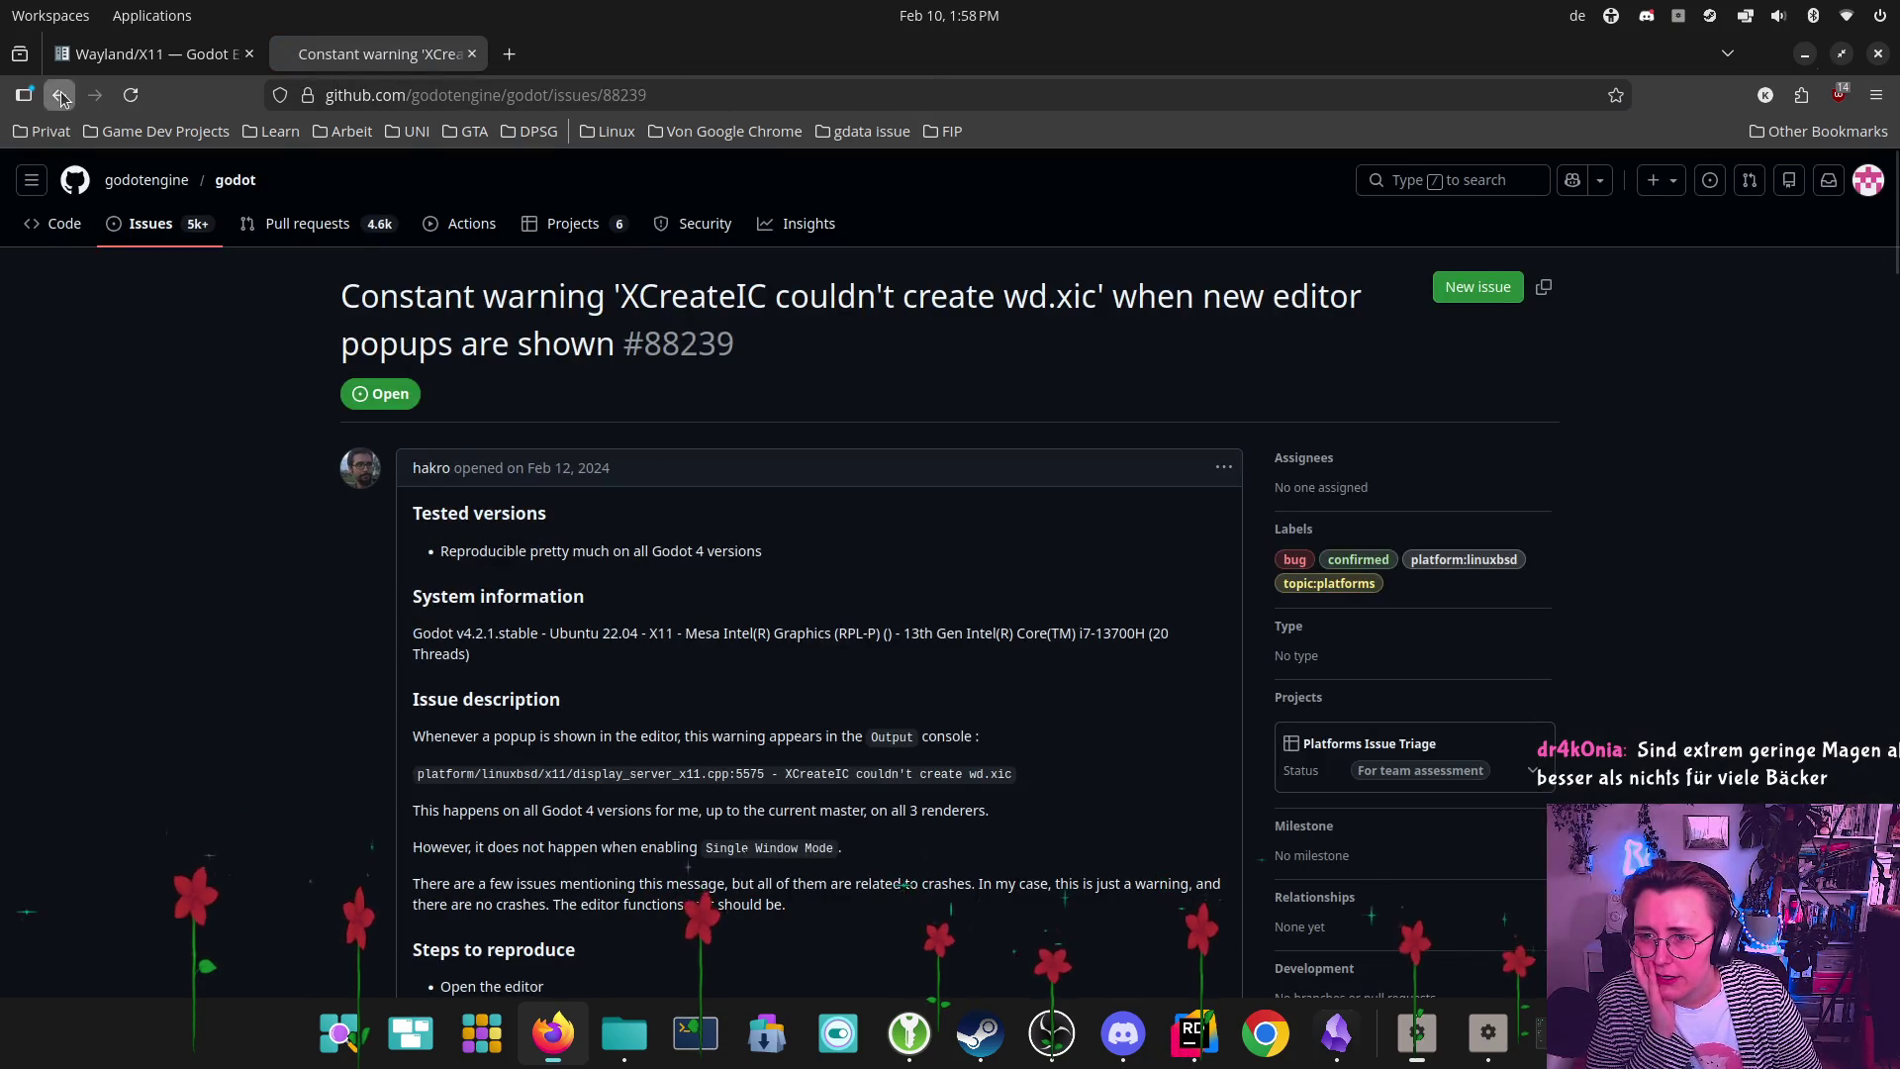
click(61, 96)
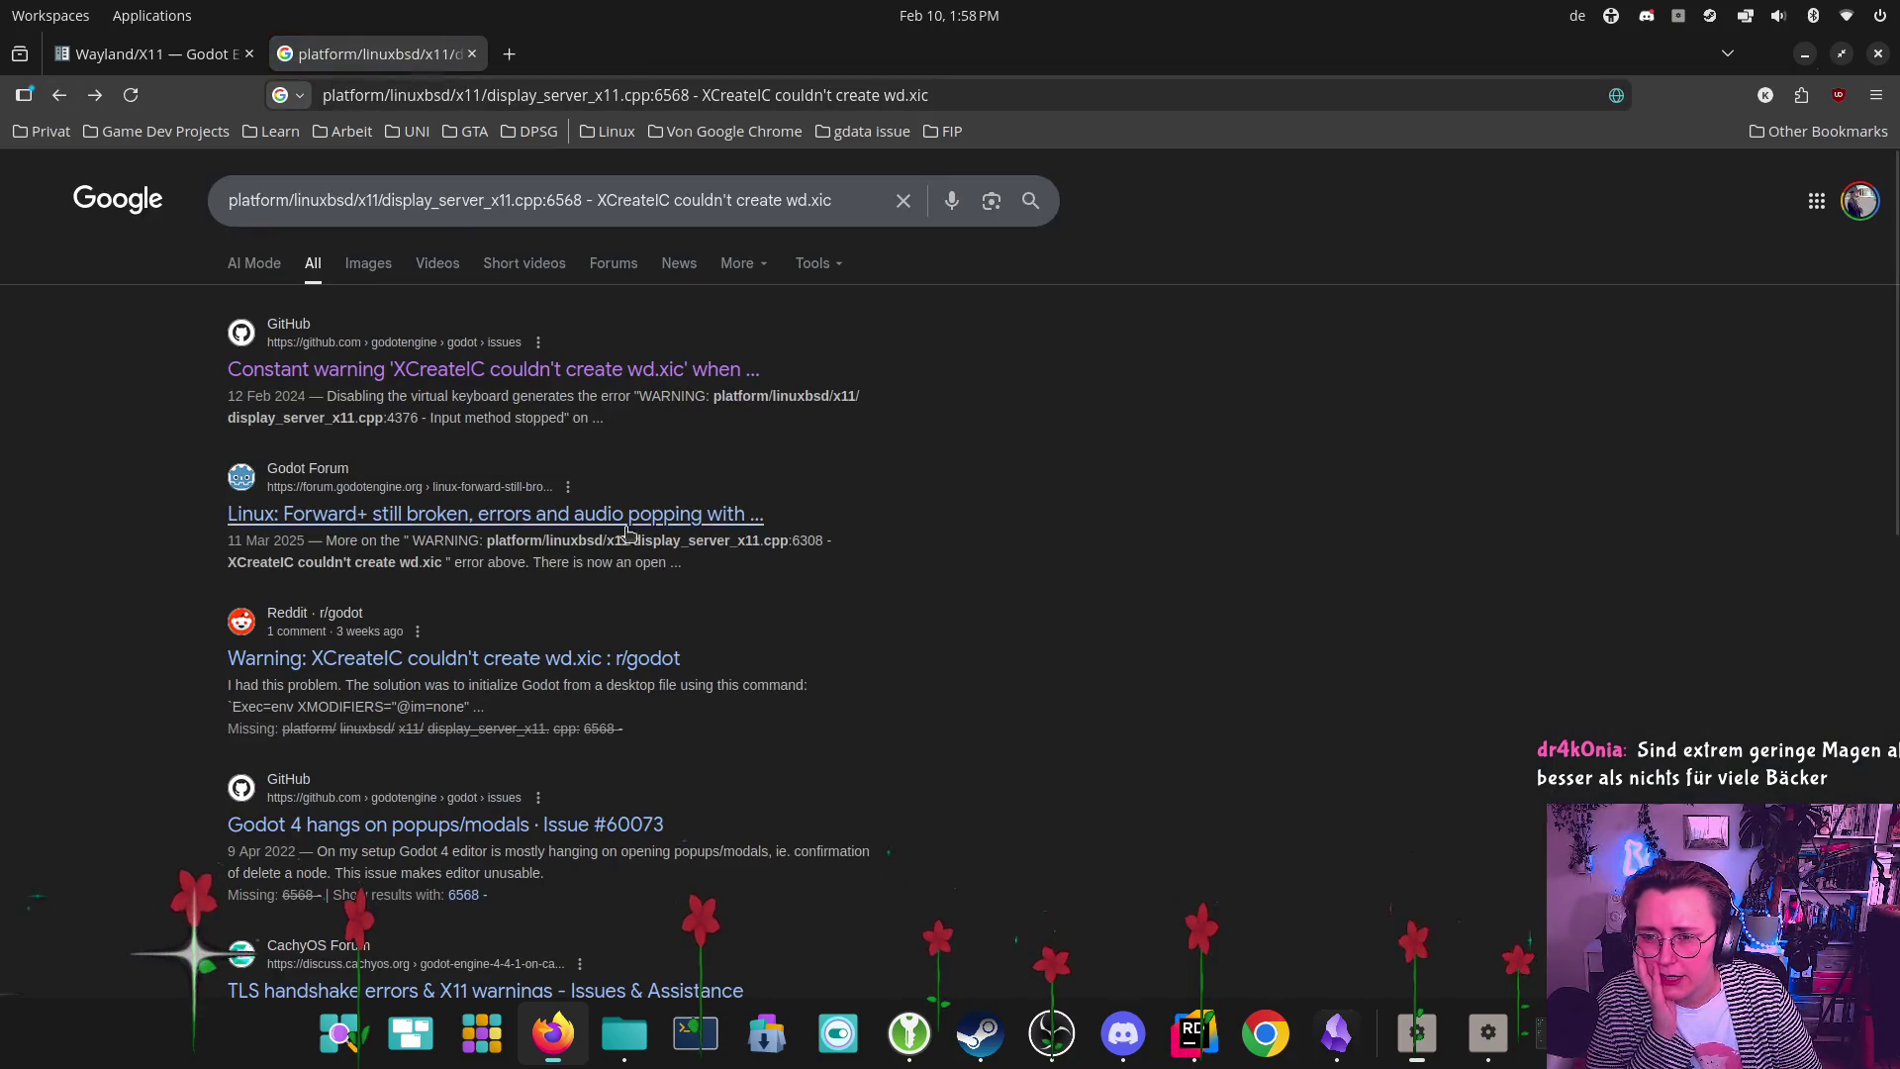
Open the 'Linux: Forward+ still broken' forum thread and read its XCreateIC warning post
click(396, 534)
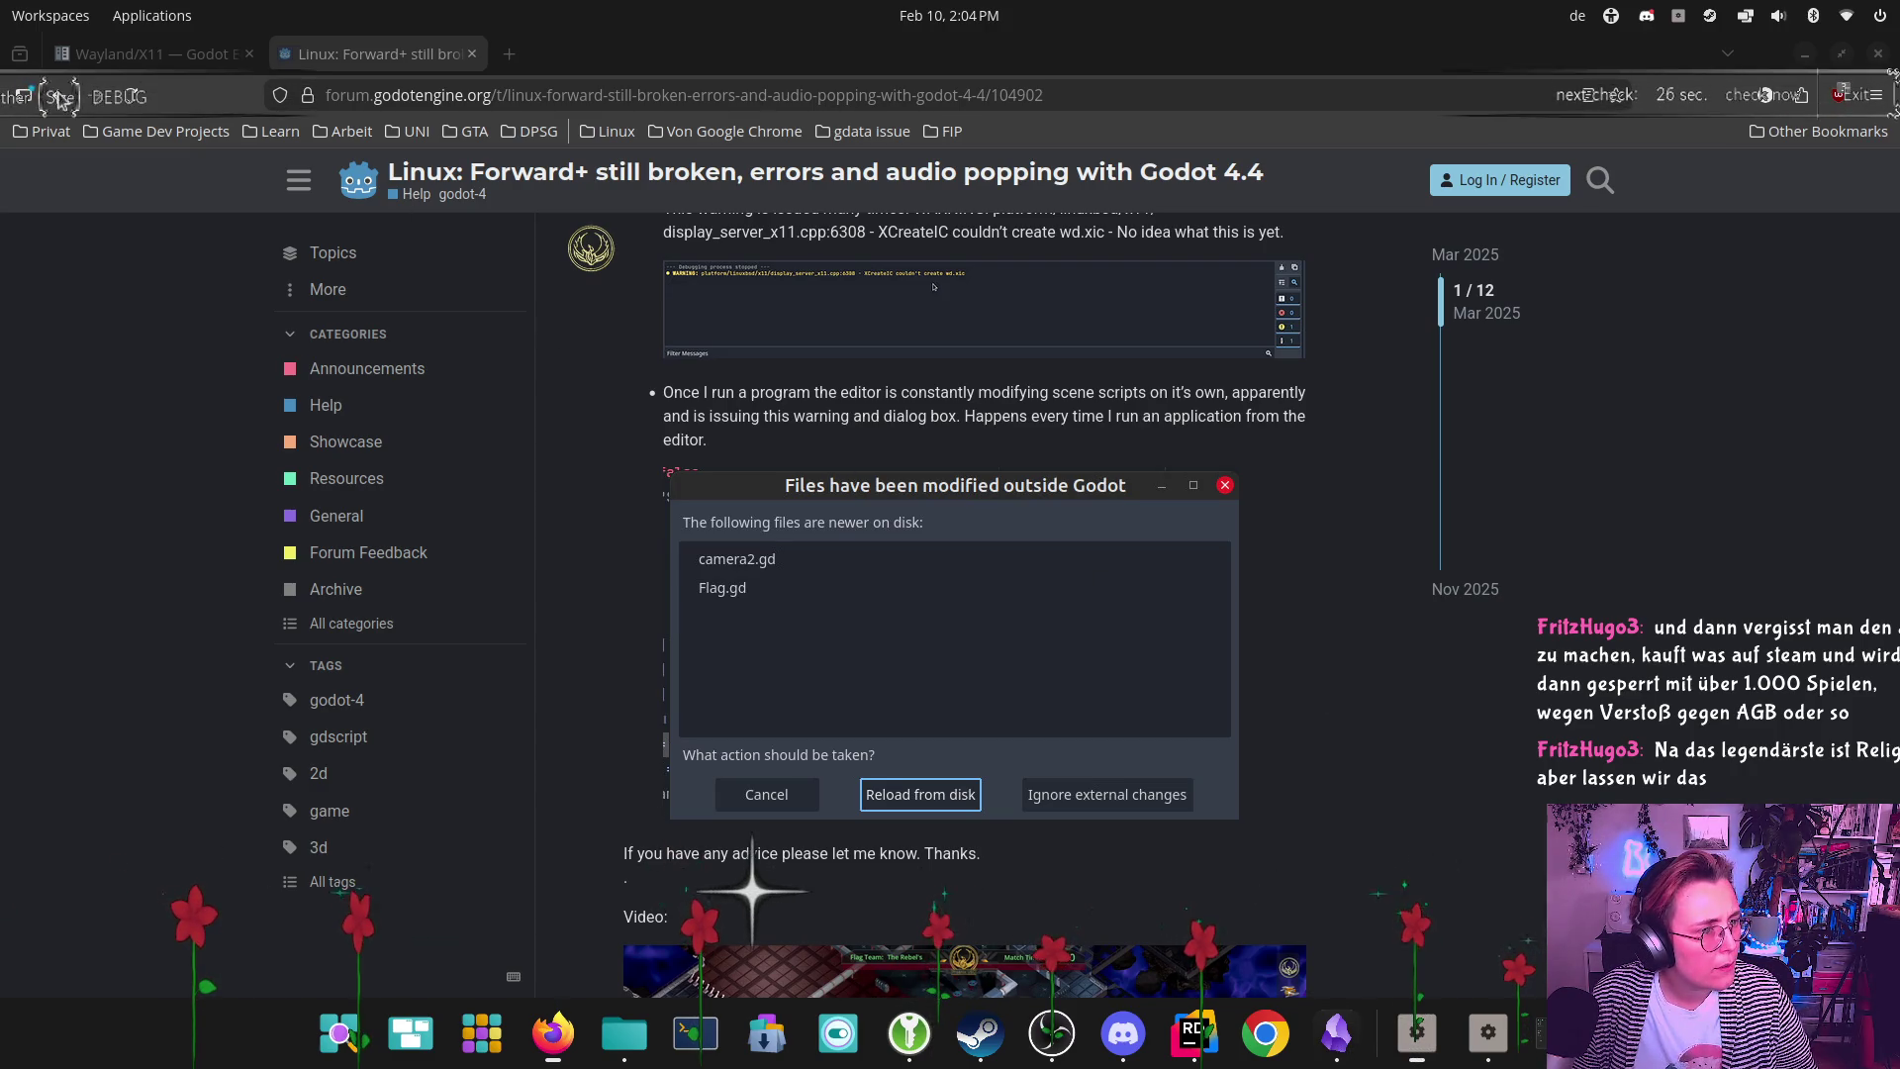
click(103, 100)
click(103, 100)
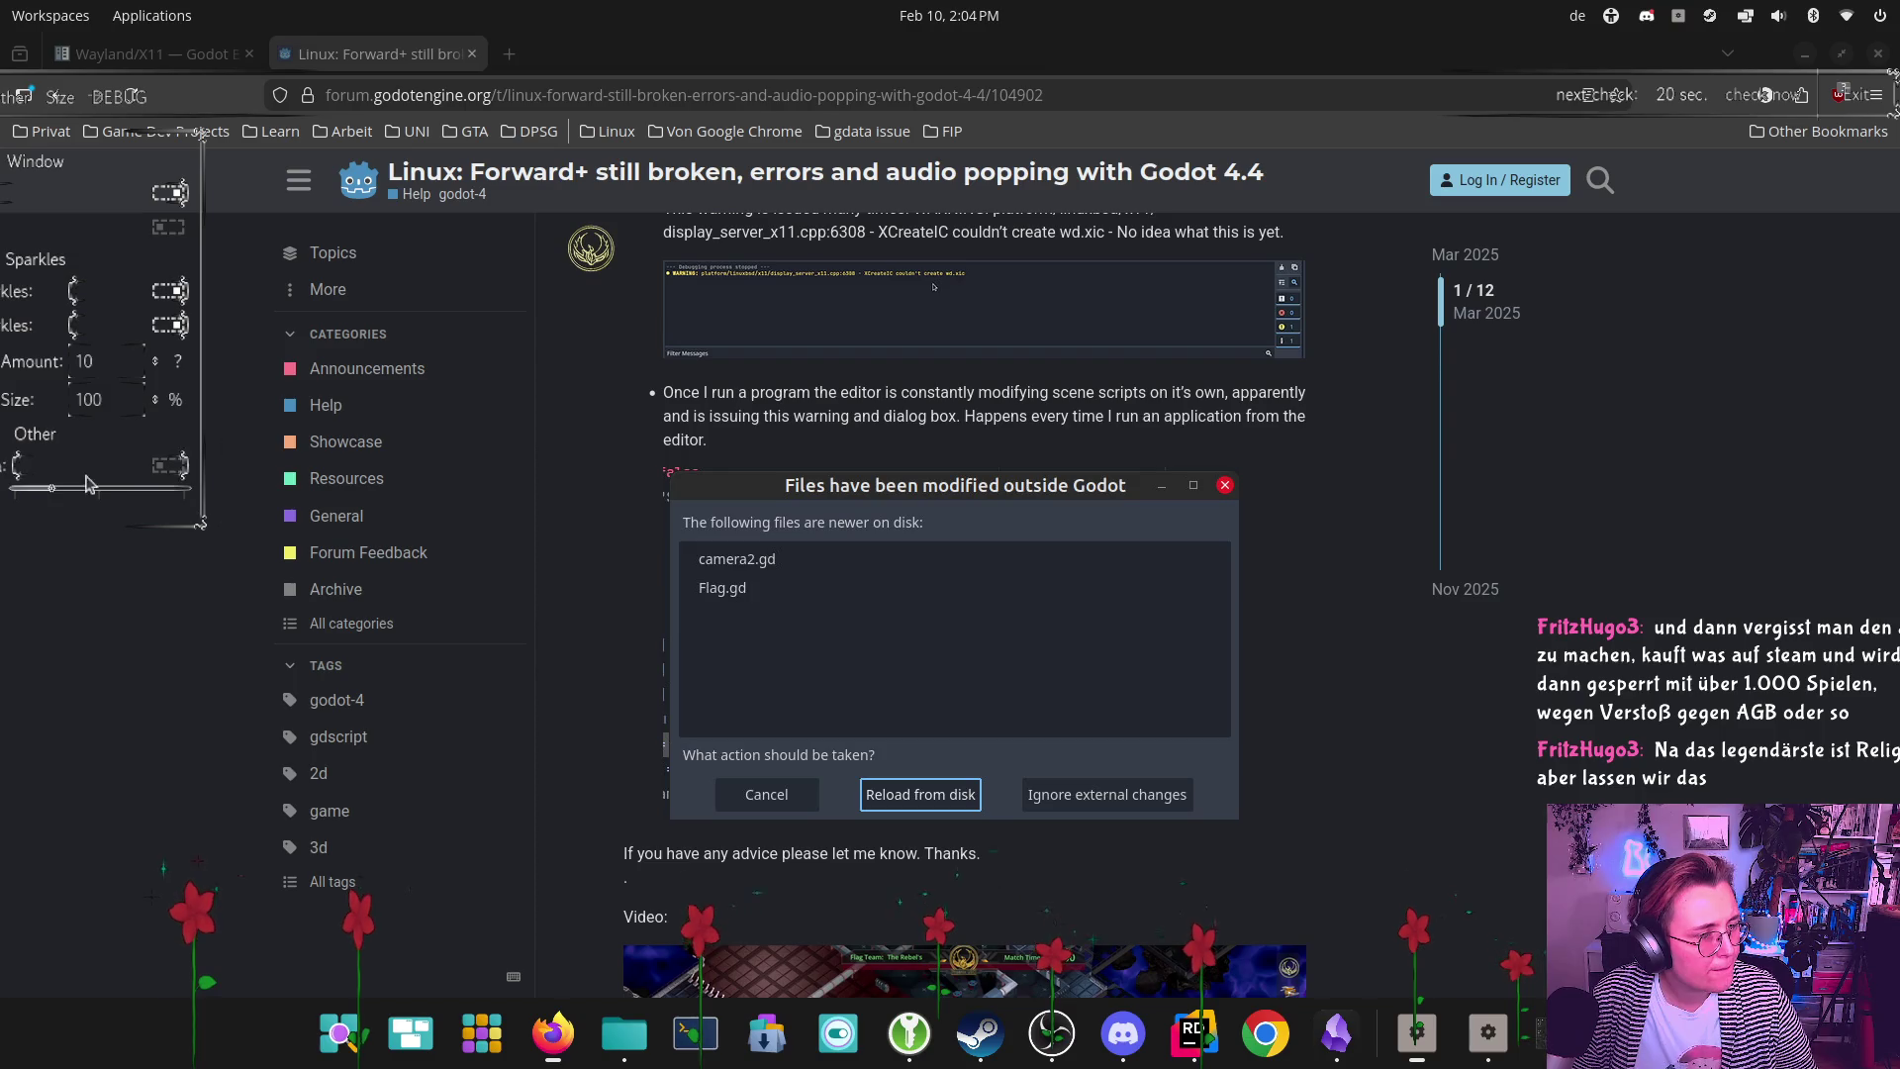
drag(52, 489, 83, 496)
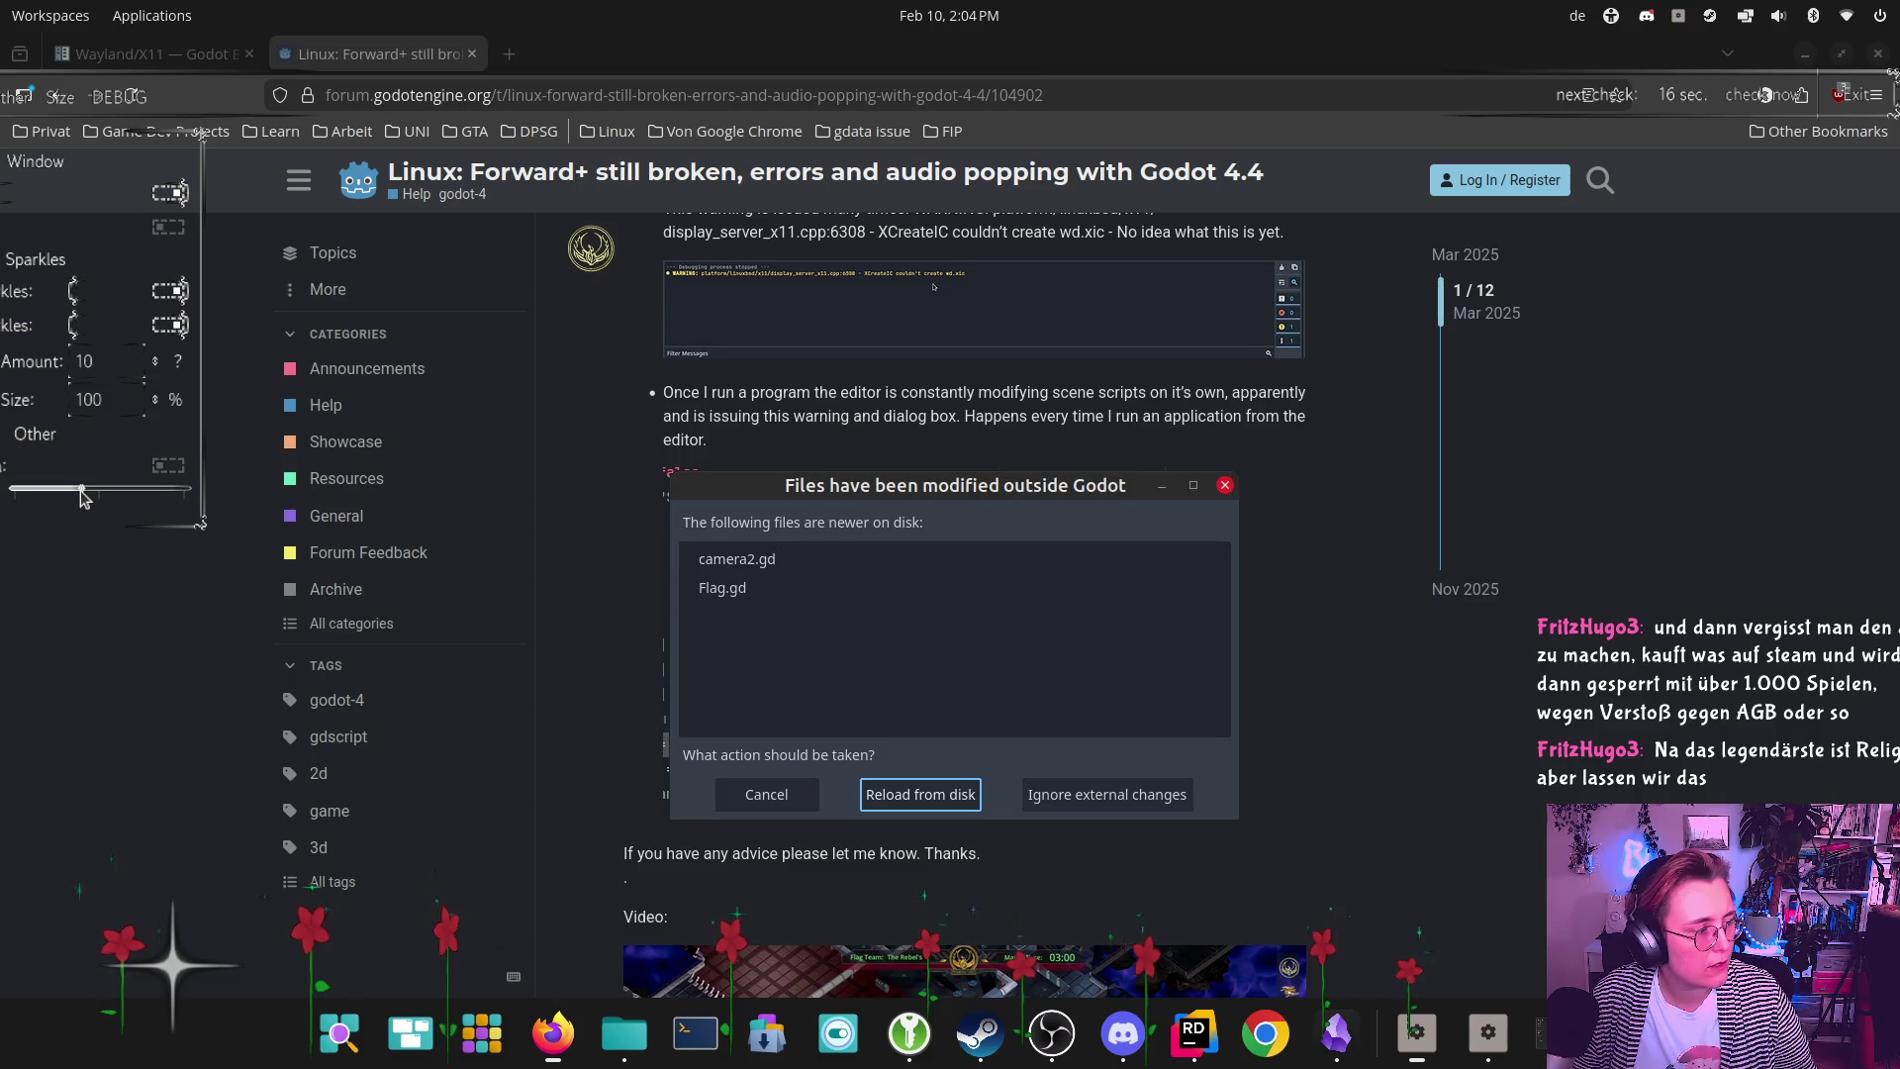
click(10, 98)
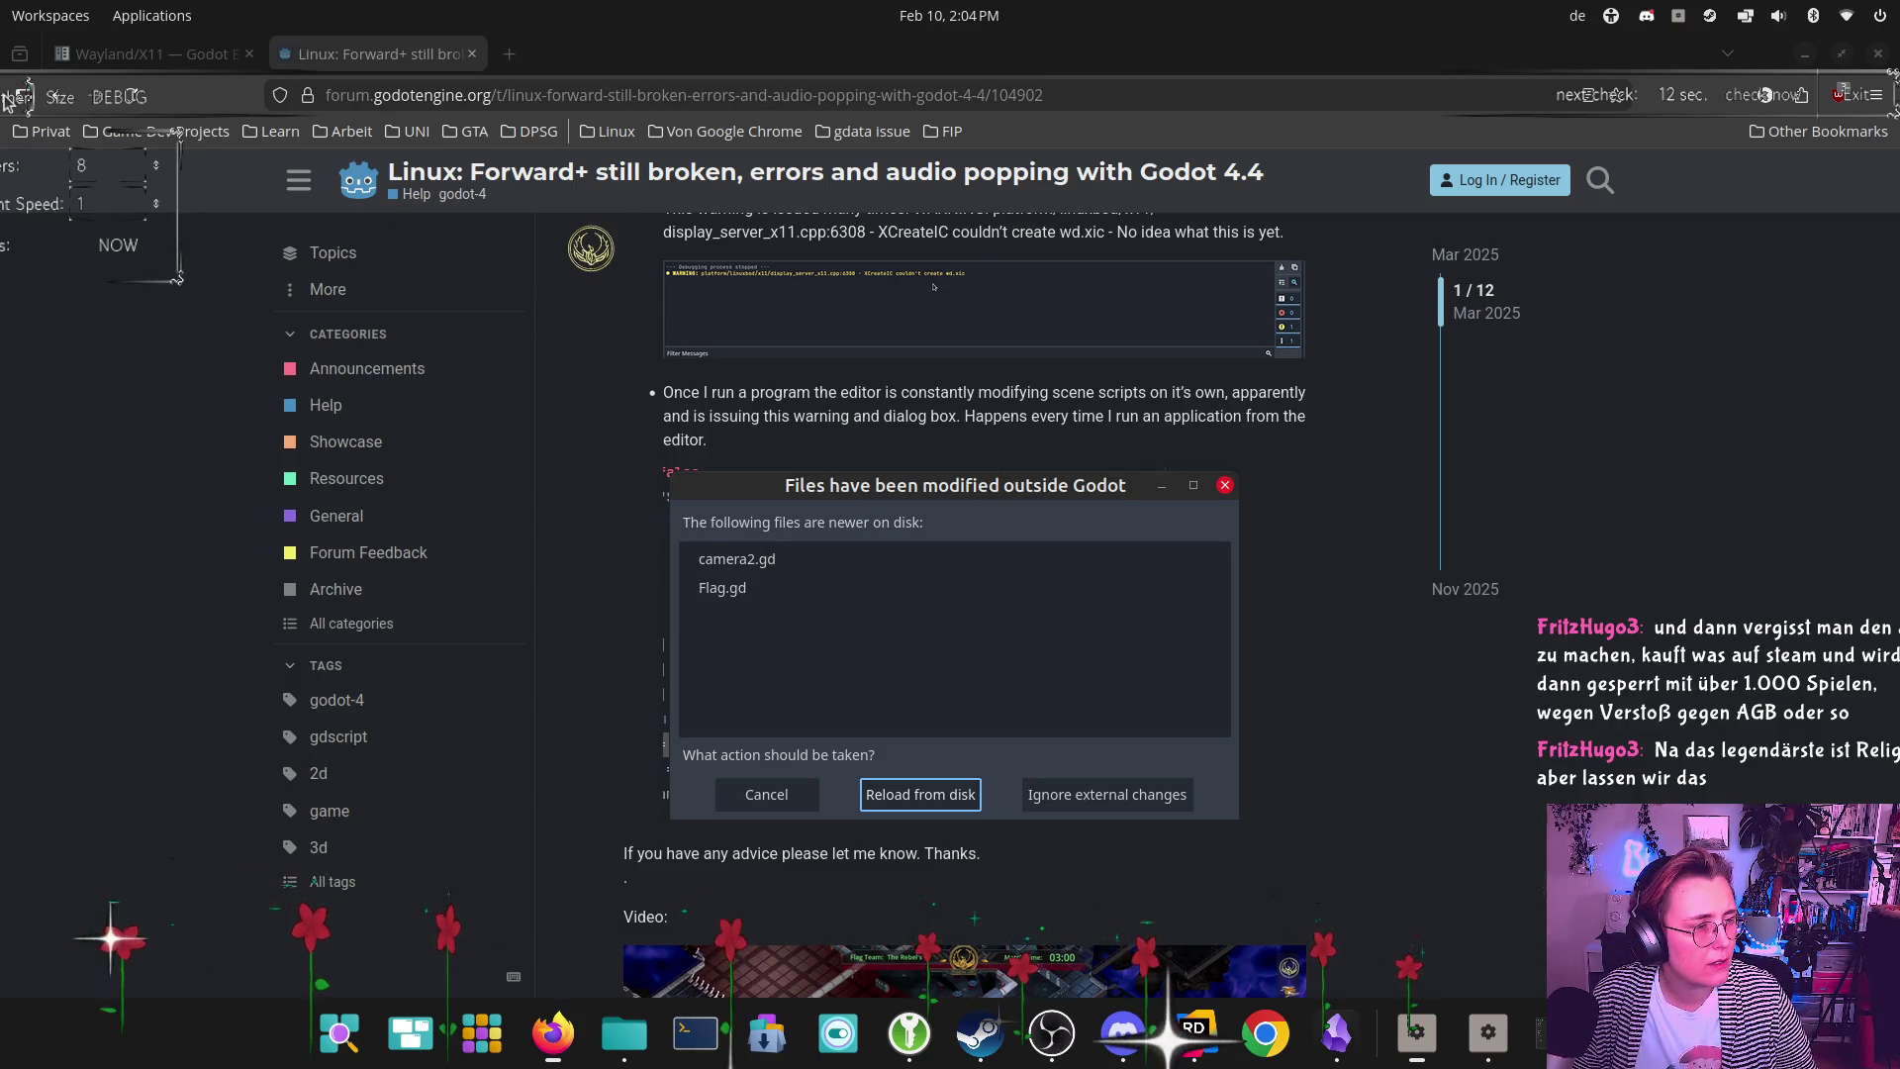
click(119, 246)
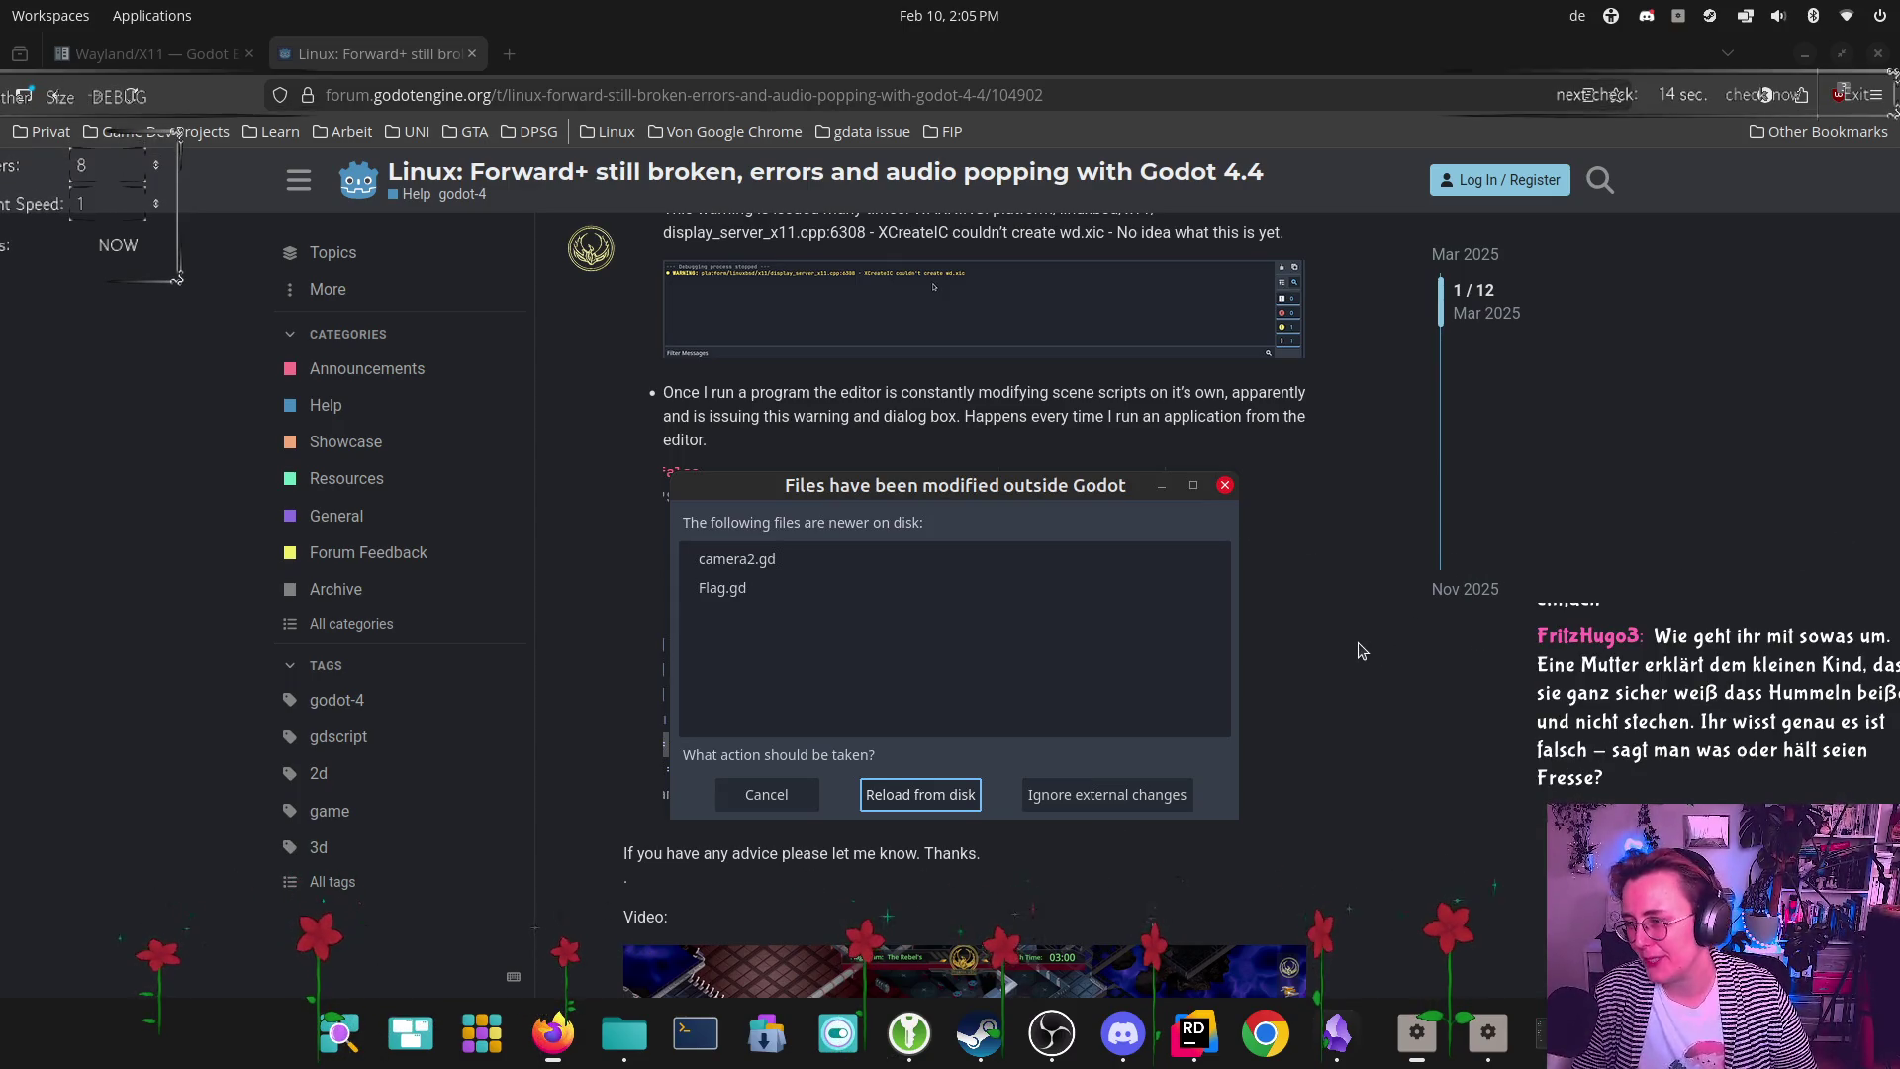
scroll(1374, 641, up, 2)
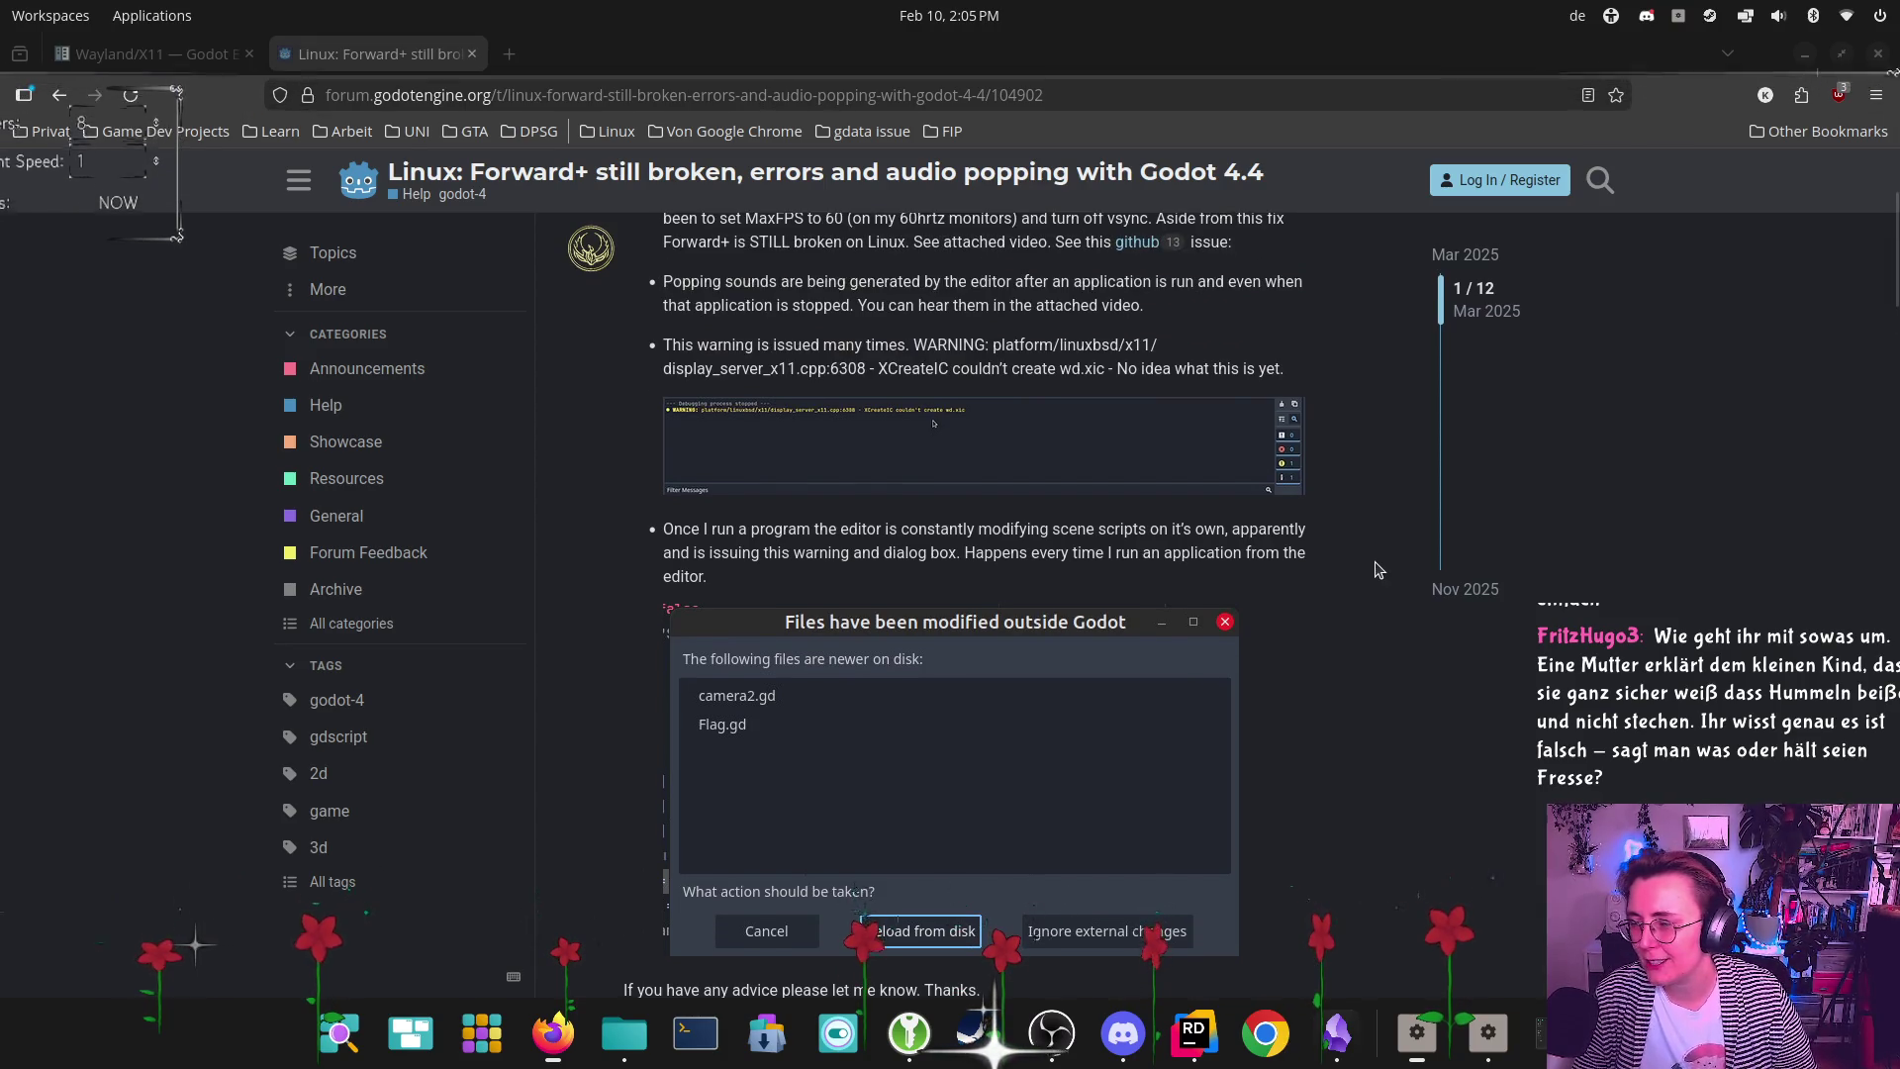
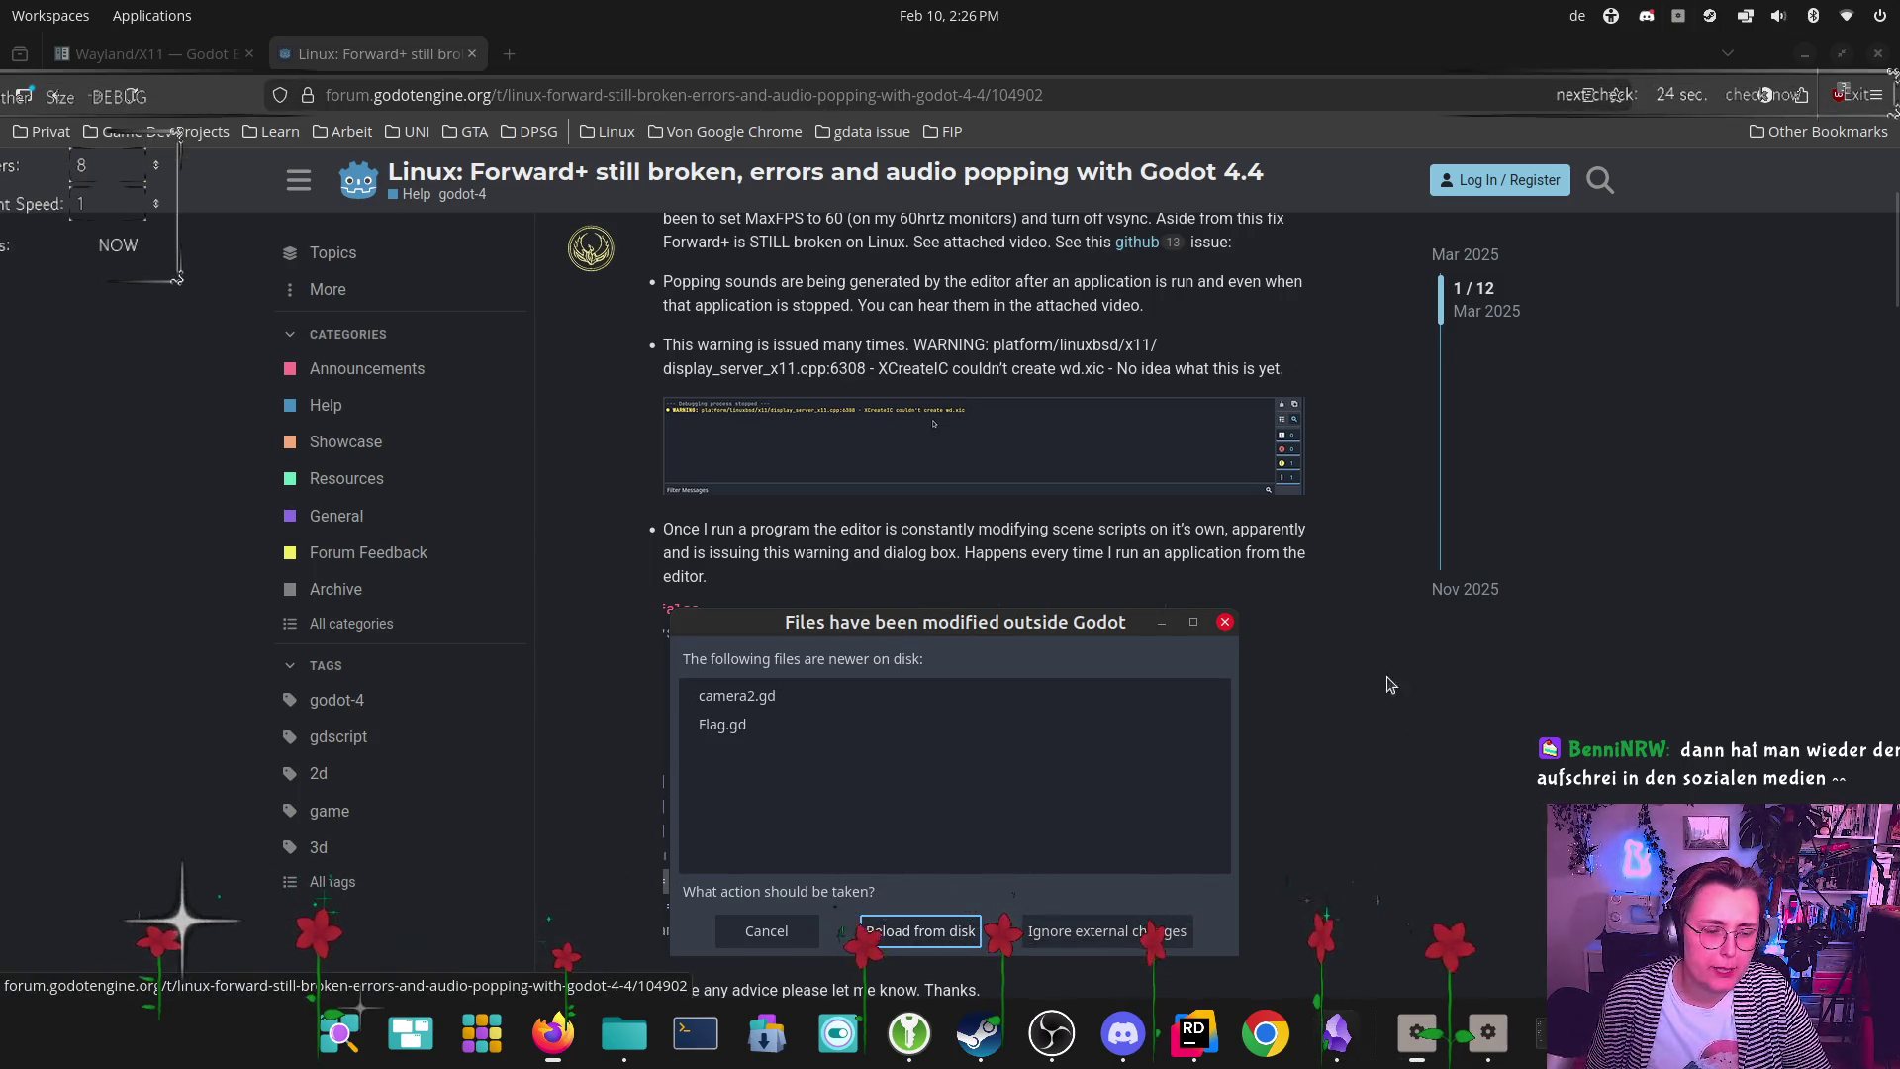
Return to the Godot editor's farm_outside scene and clear the warnings from the Output log
click(1494, 1019)
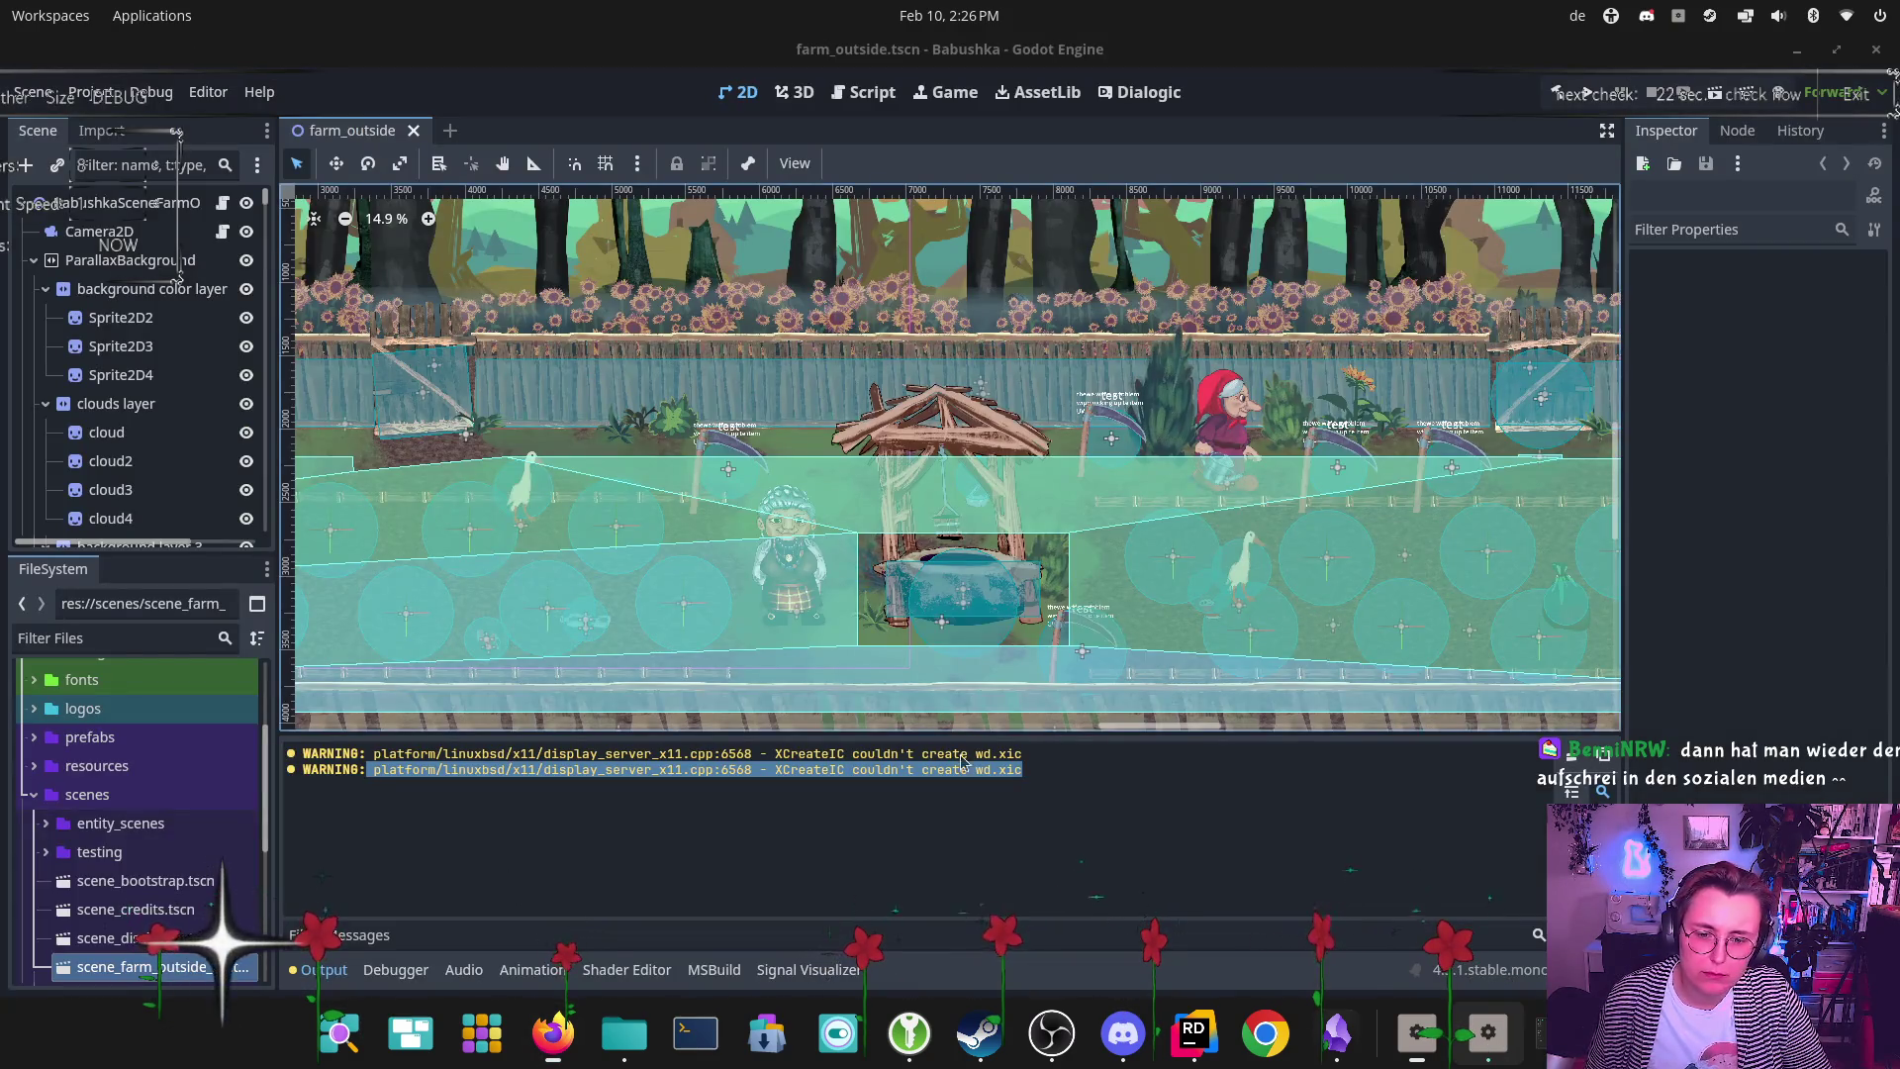
click(1600, 755)
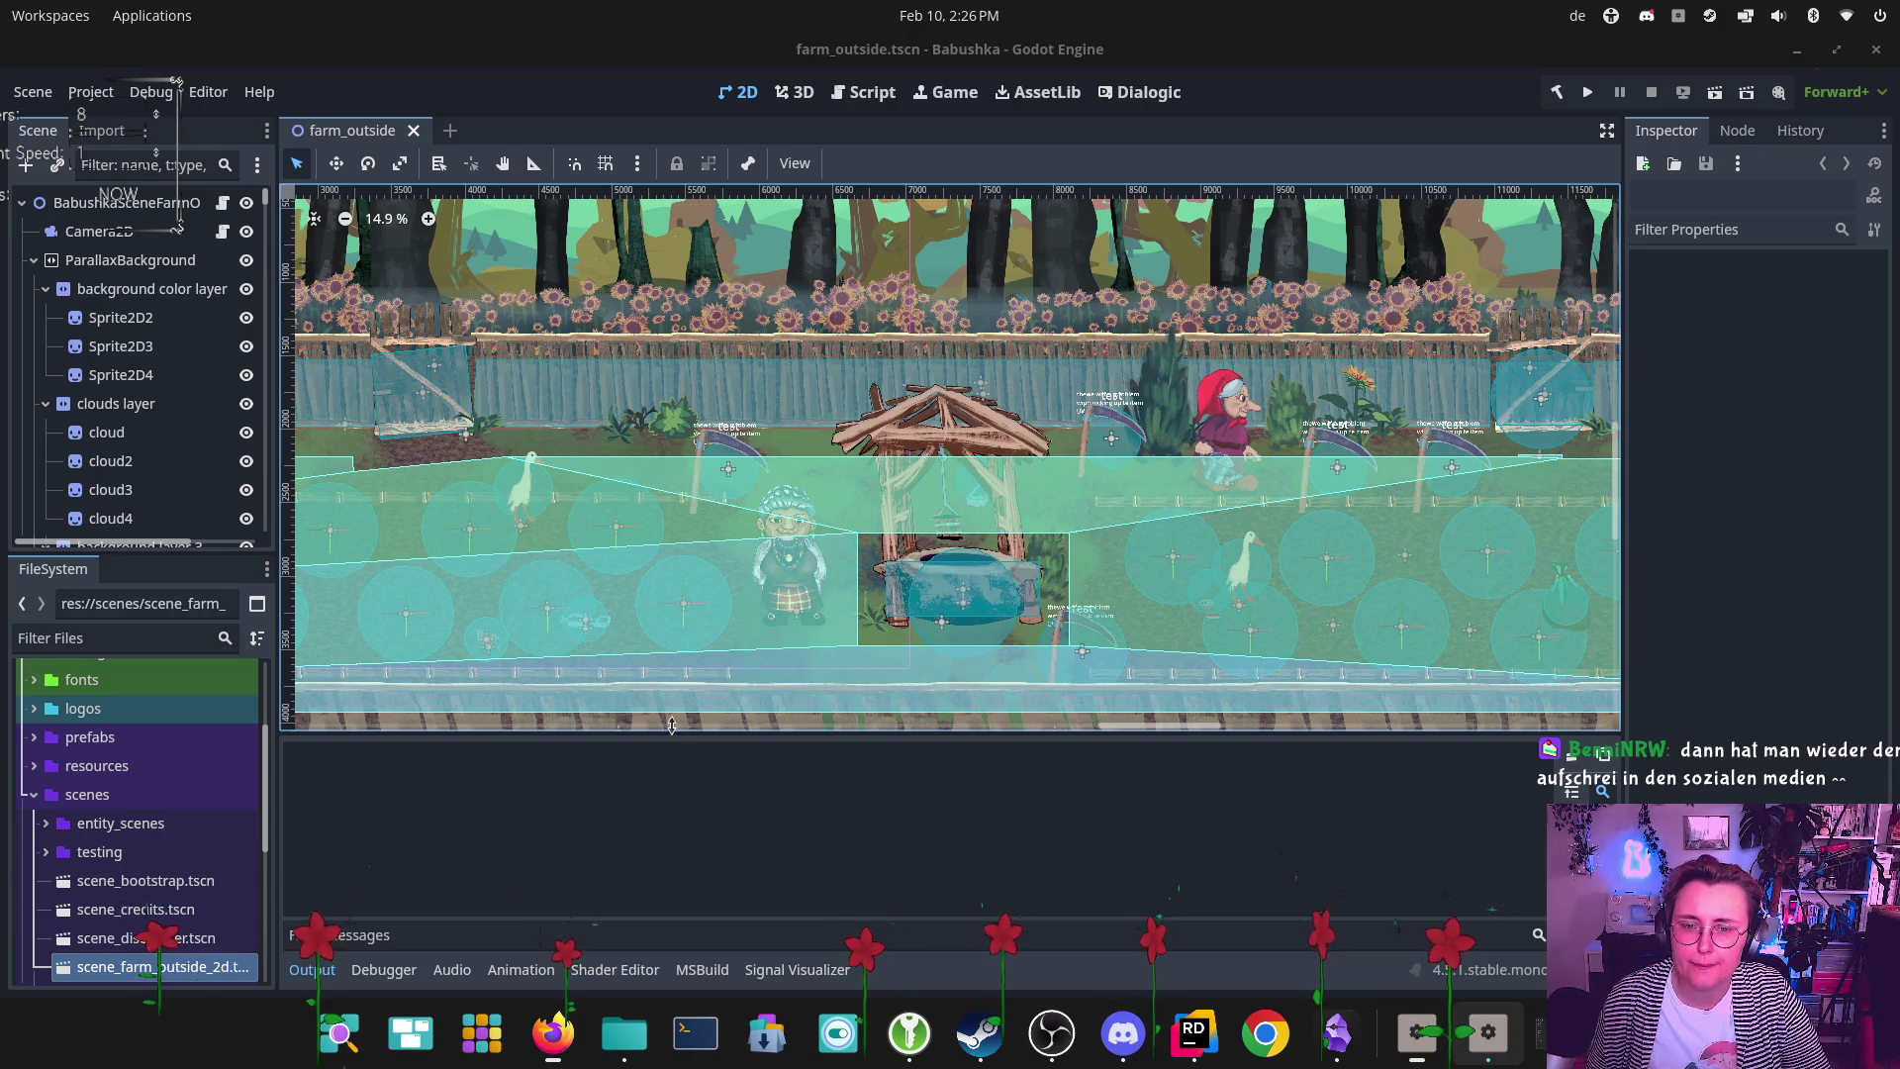
scroll(865, 501, down, 1)
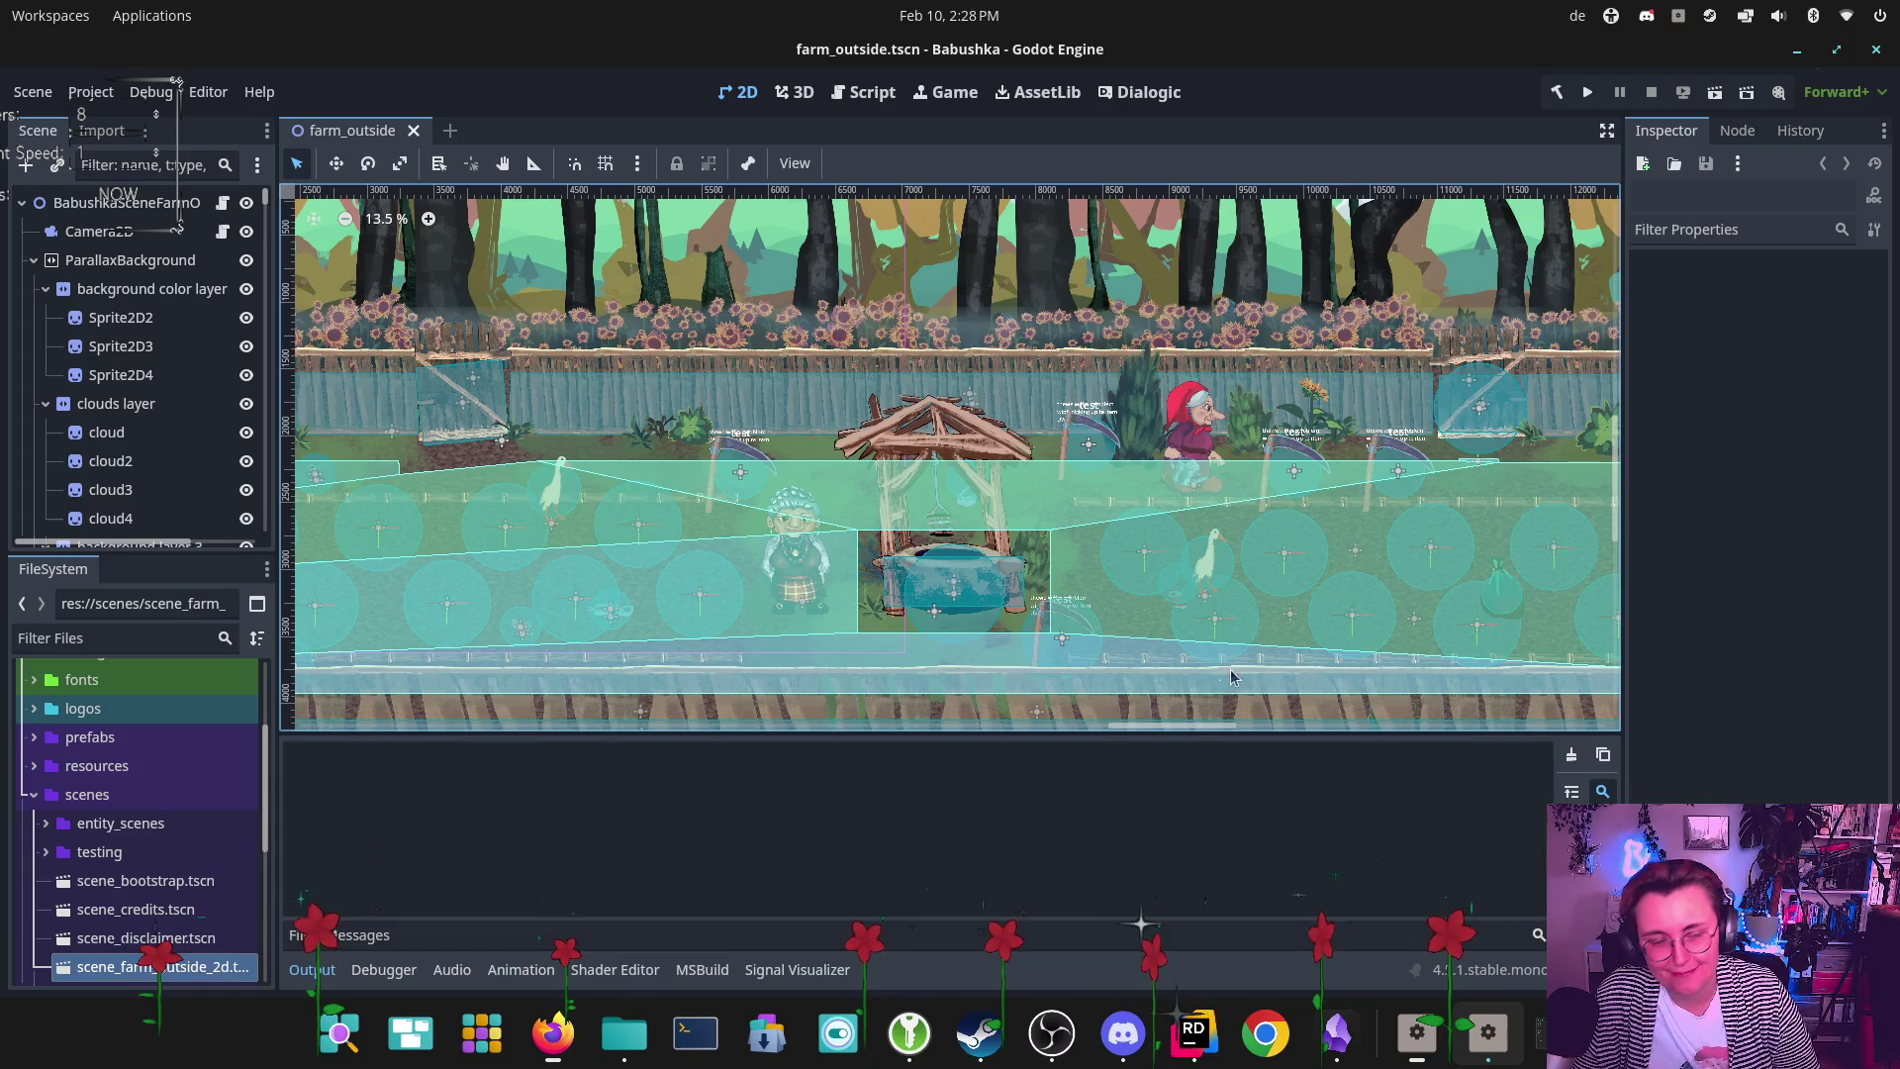
scroll(1386, 485, right, 5)
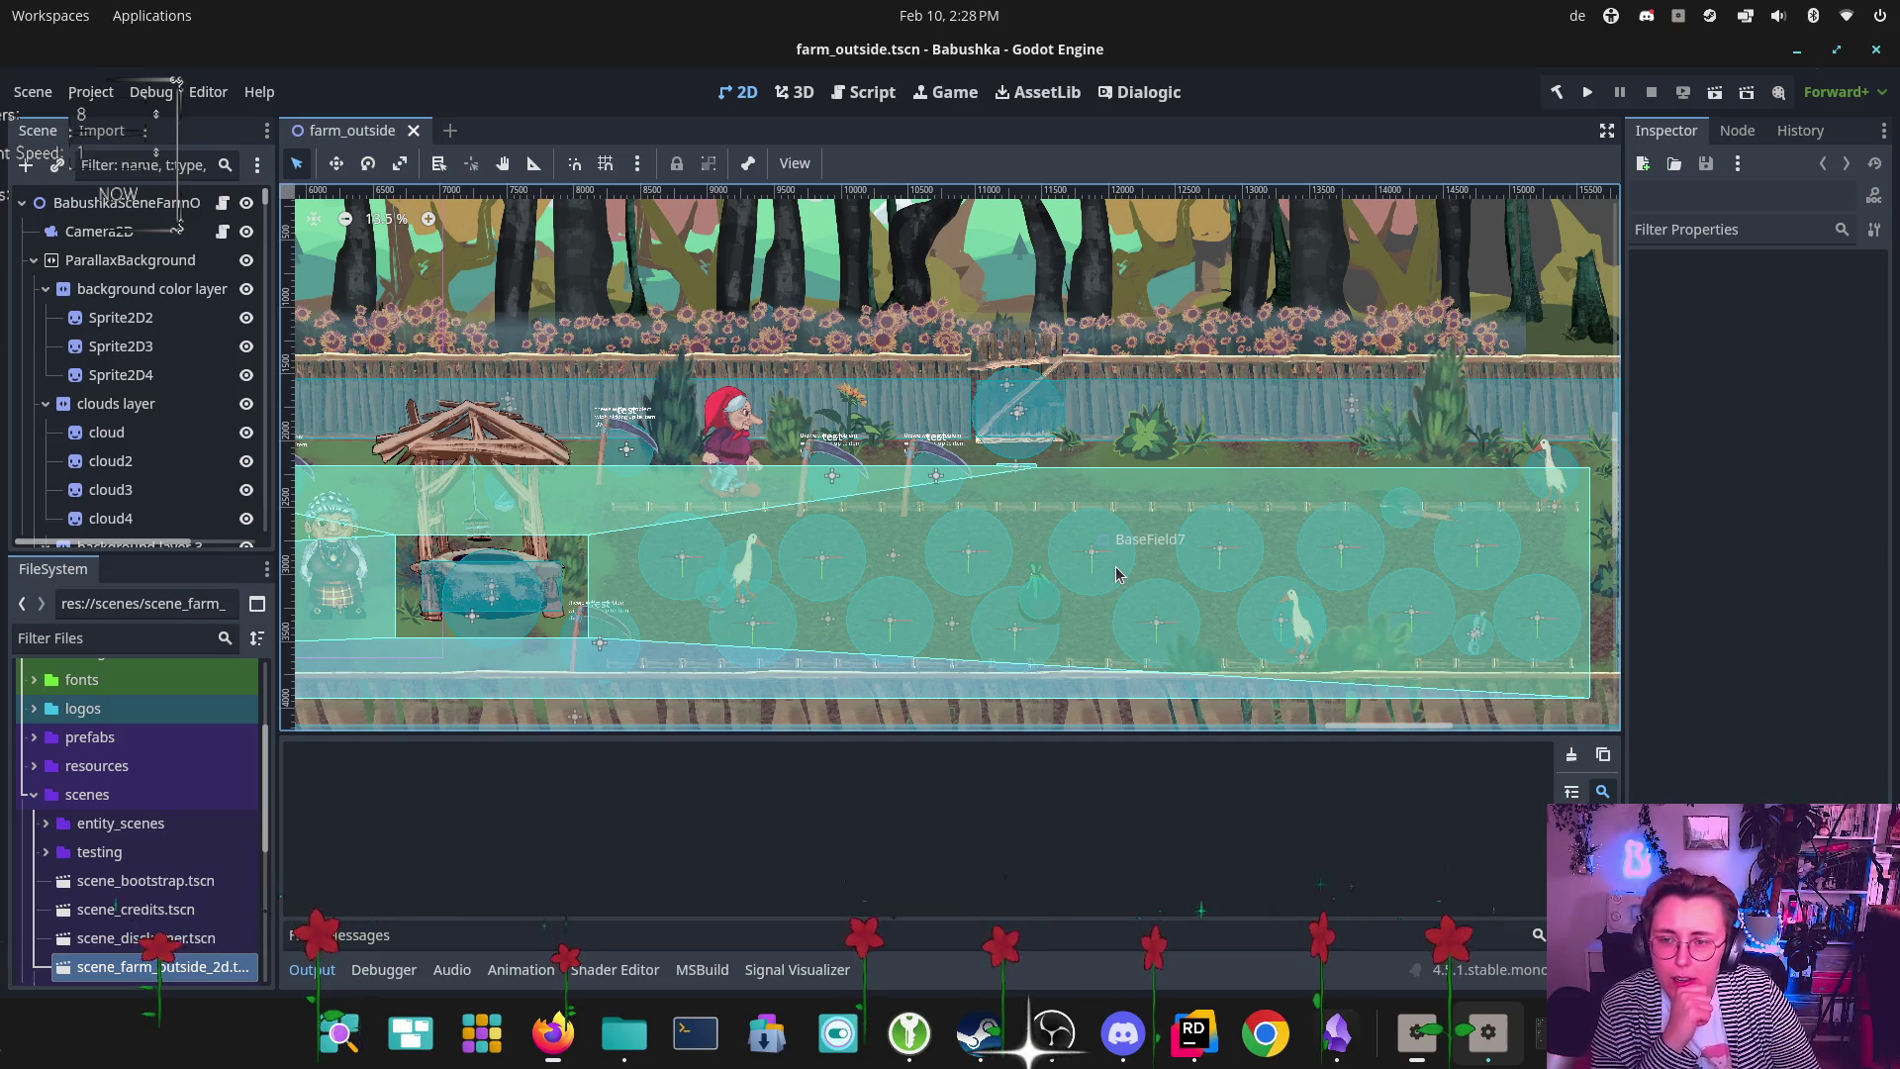
Filter the scene tree for 'SceneDoor', select the SceneDoor node, clear the filter, and rebuild the C# project
click(141, 166)
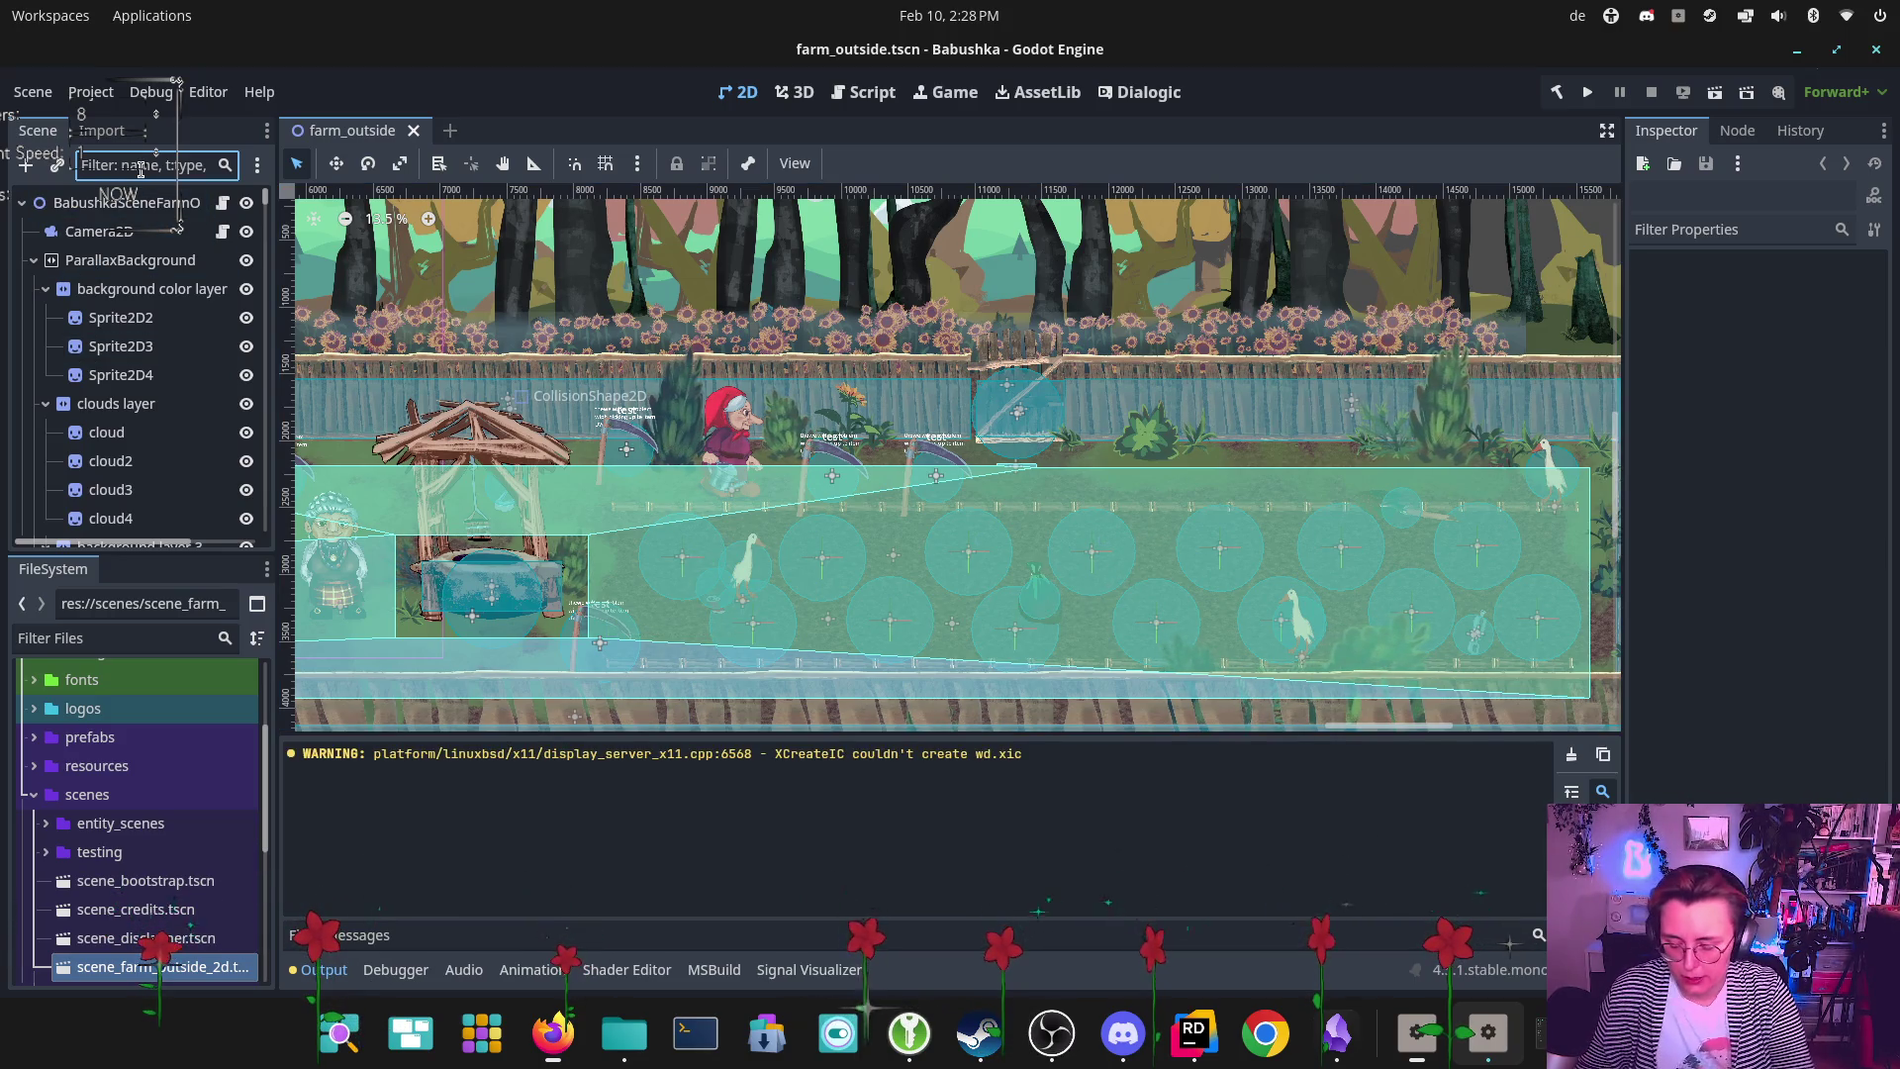
text(SceneDoor)
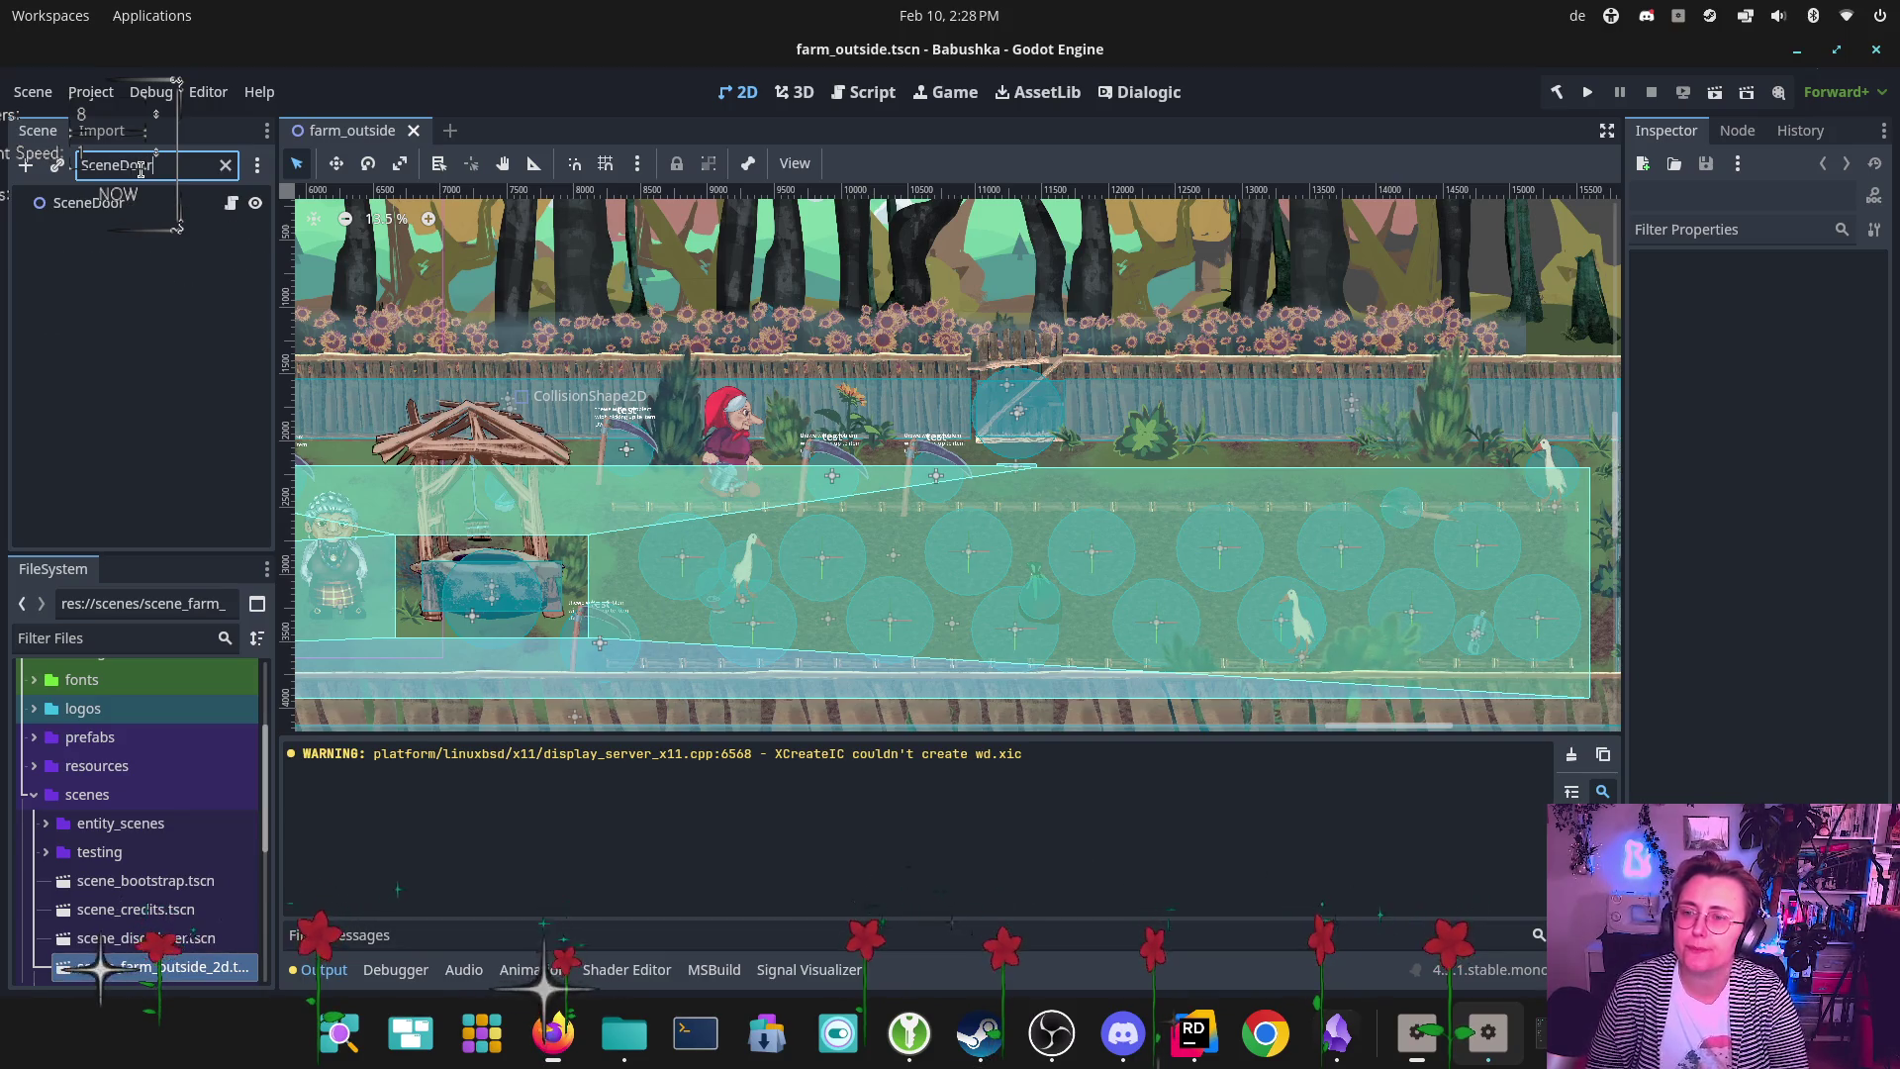
click(184, 198)
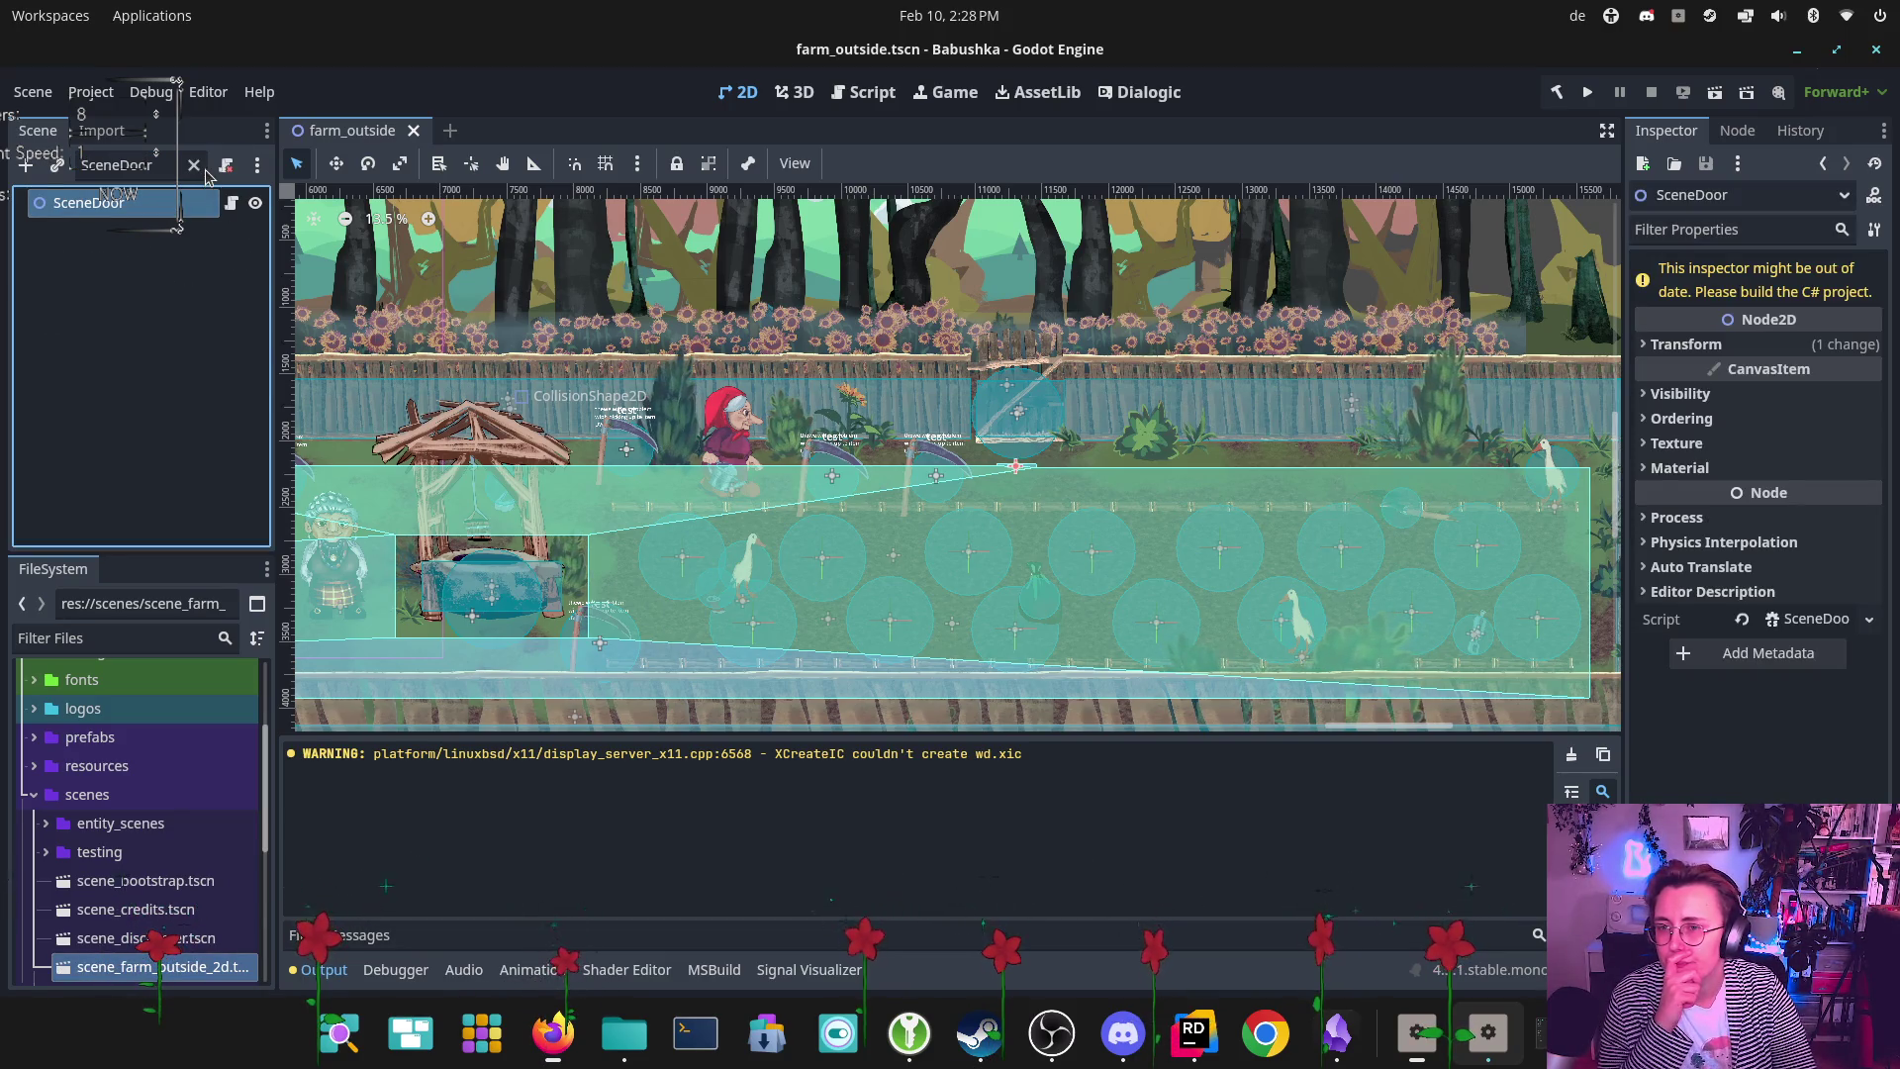
click(195, 166)
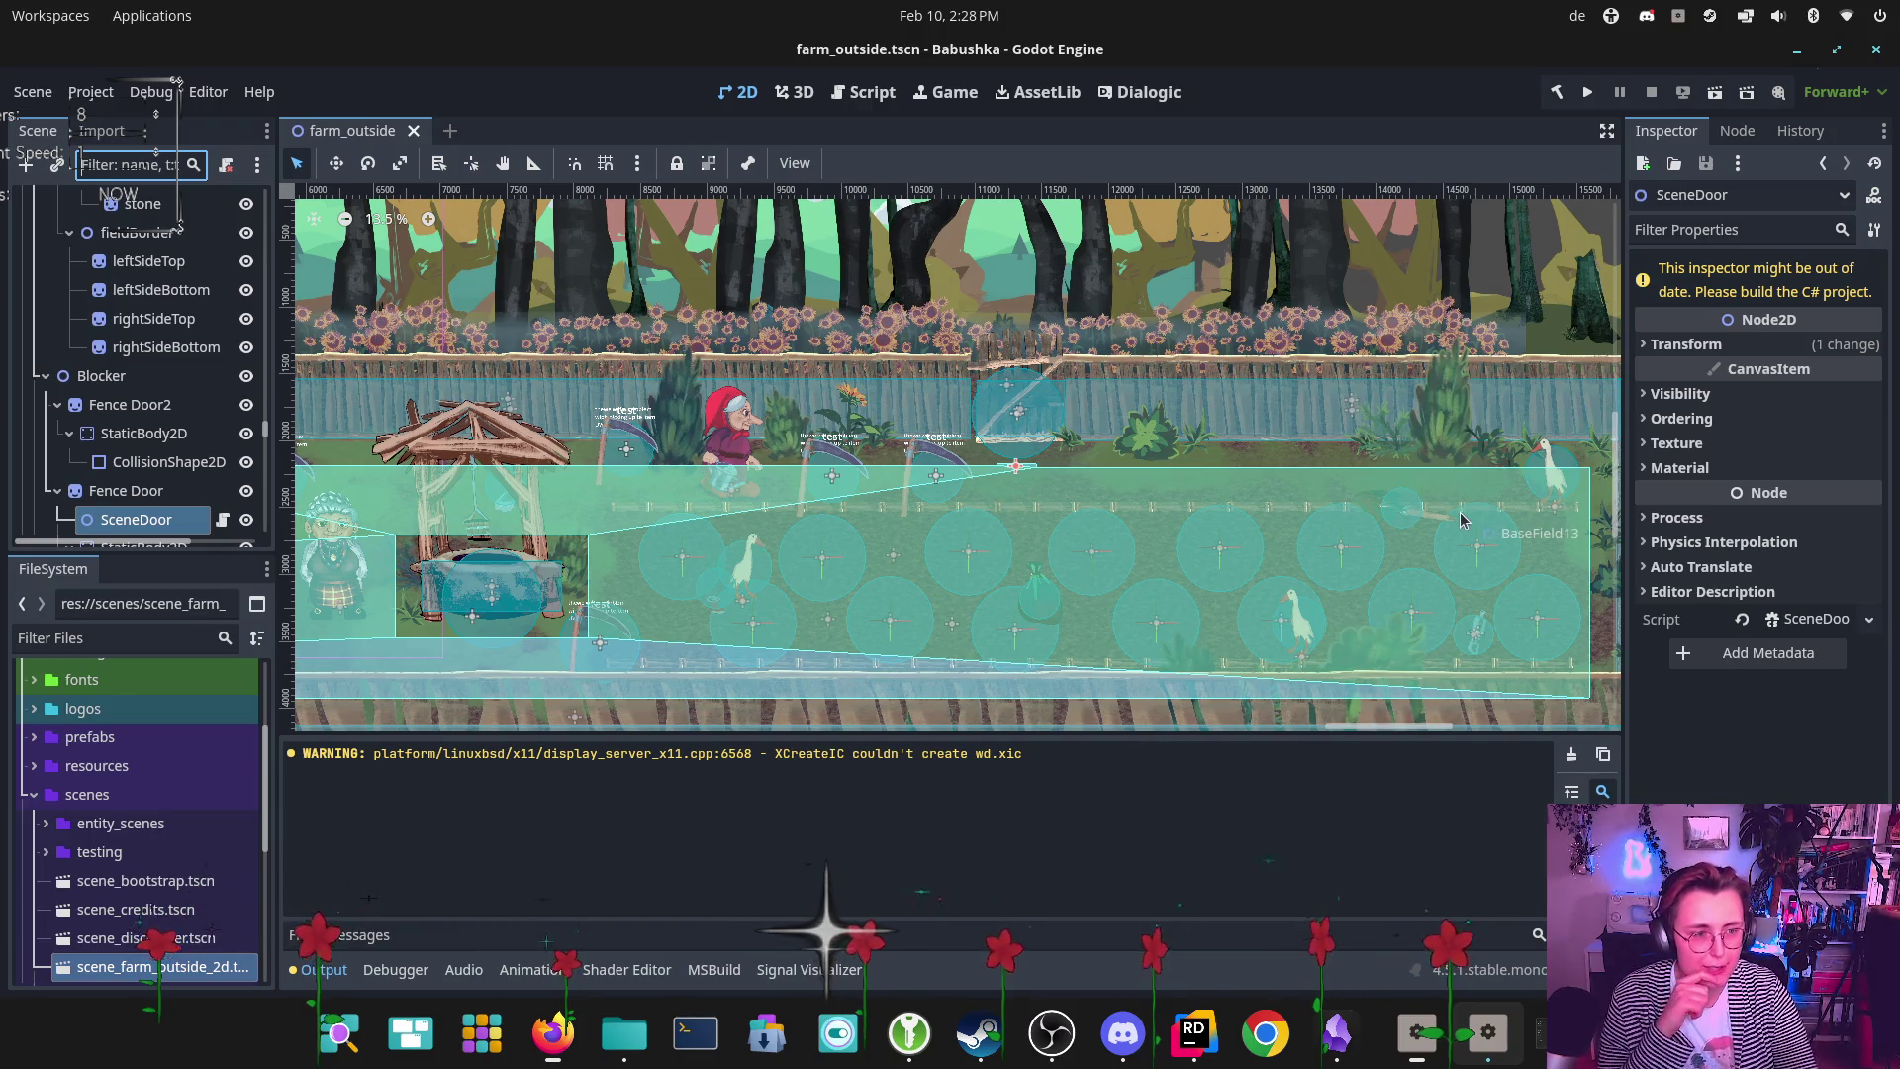
click(1556, 92)
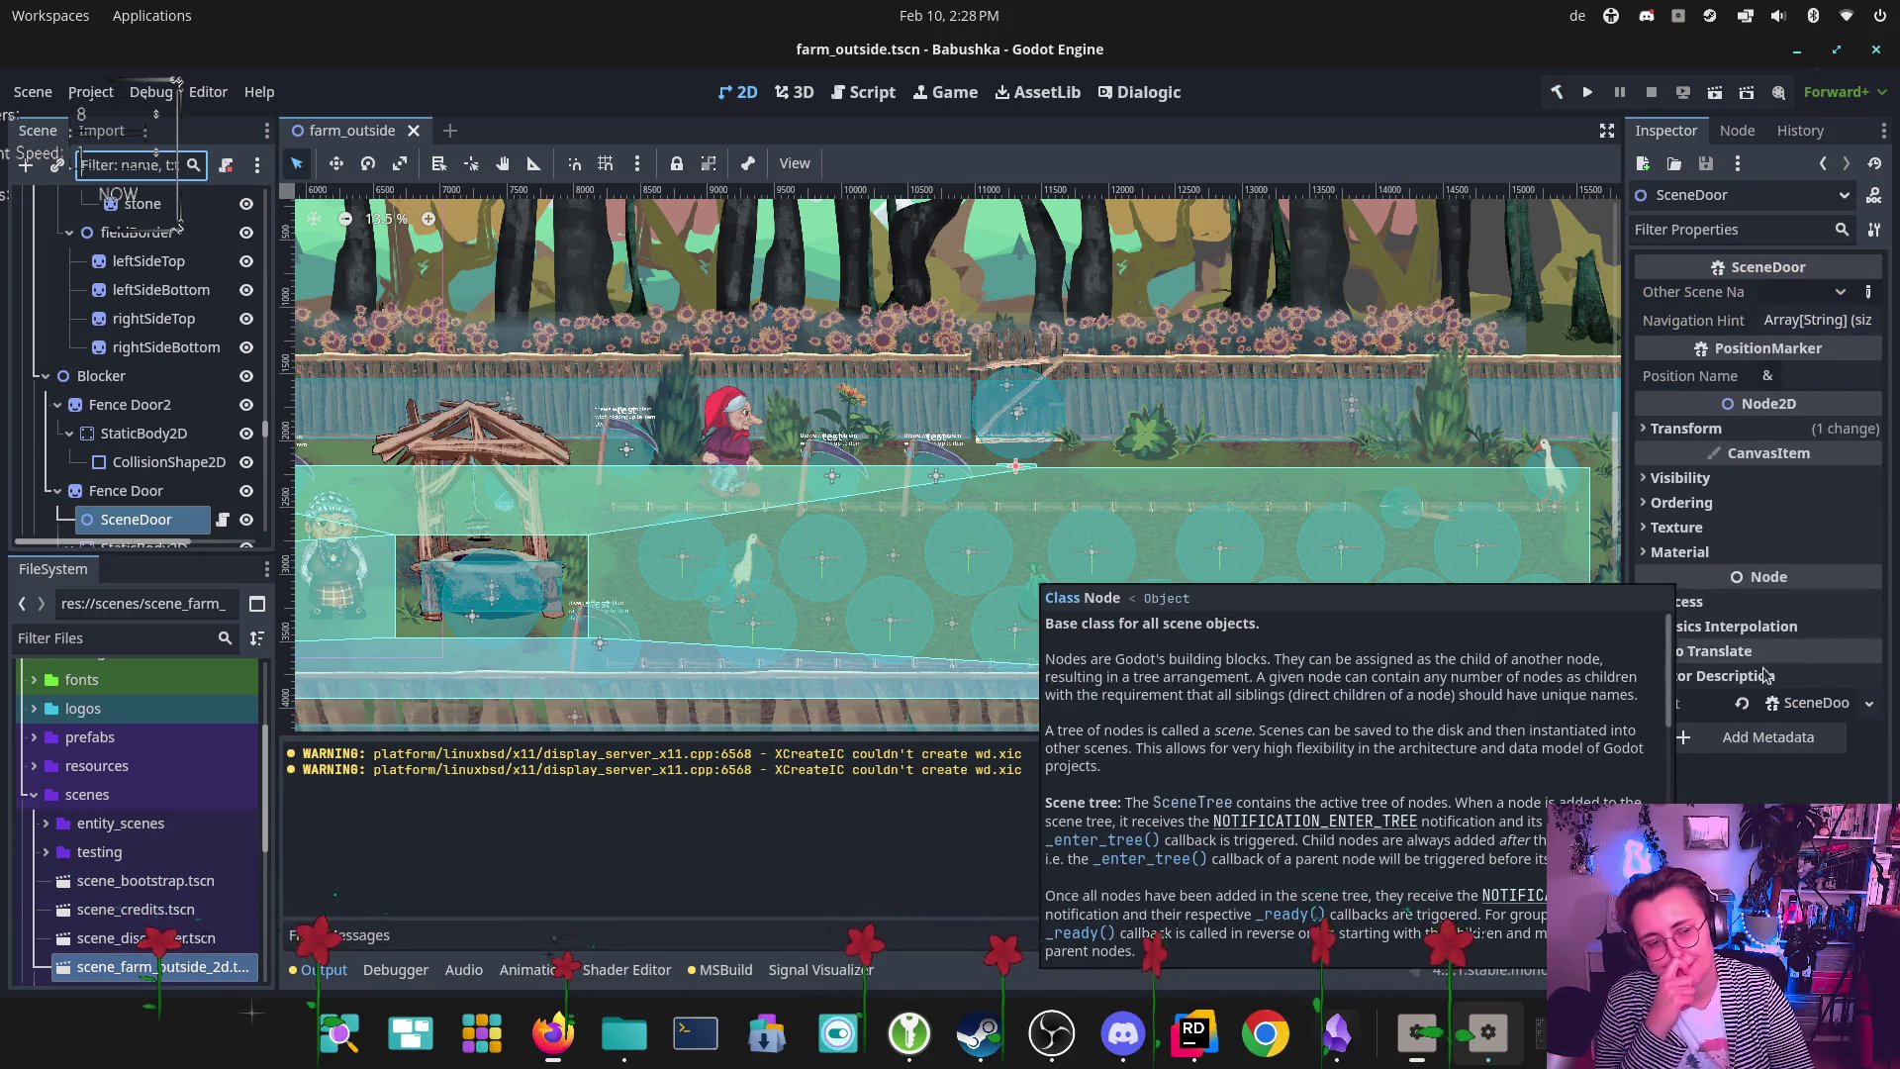
Widen the Inspector, check SceneDoor's empty Other Scene Name and Navigation Hint, then switch to SceneDoor.cs in Rider
click(1844, 292)
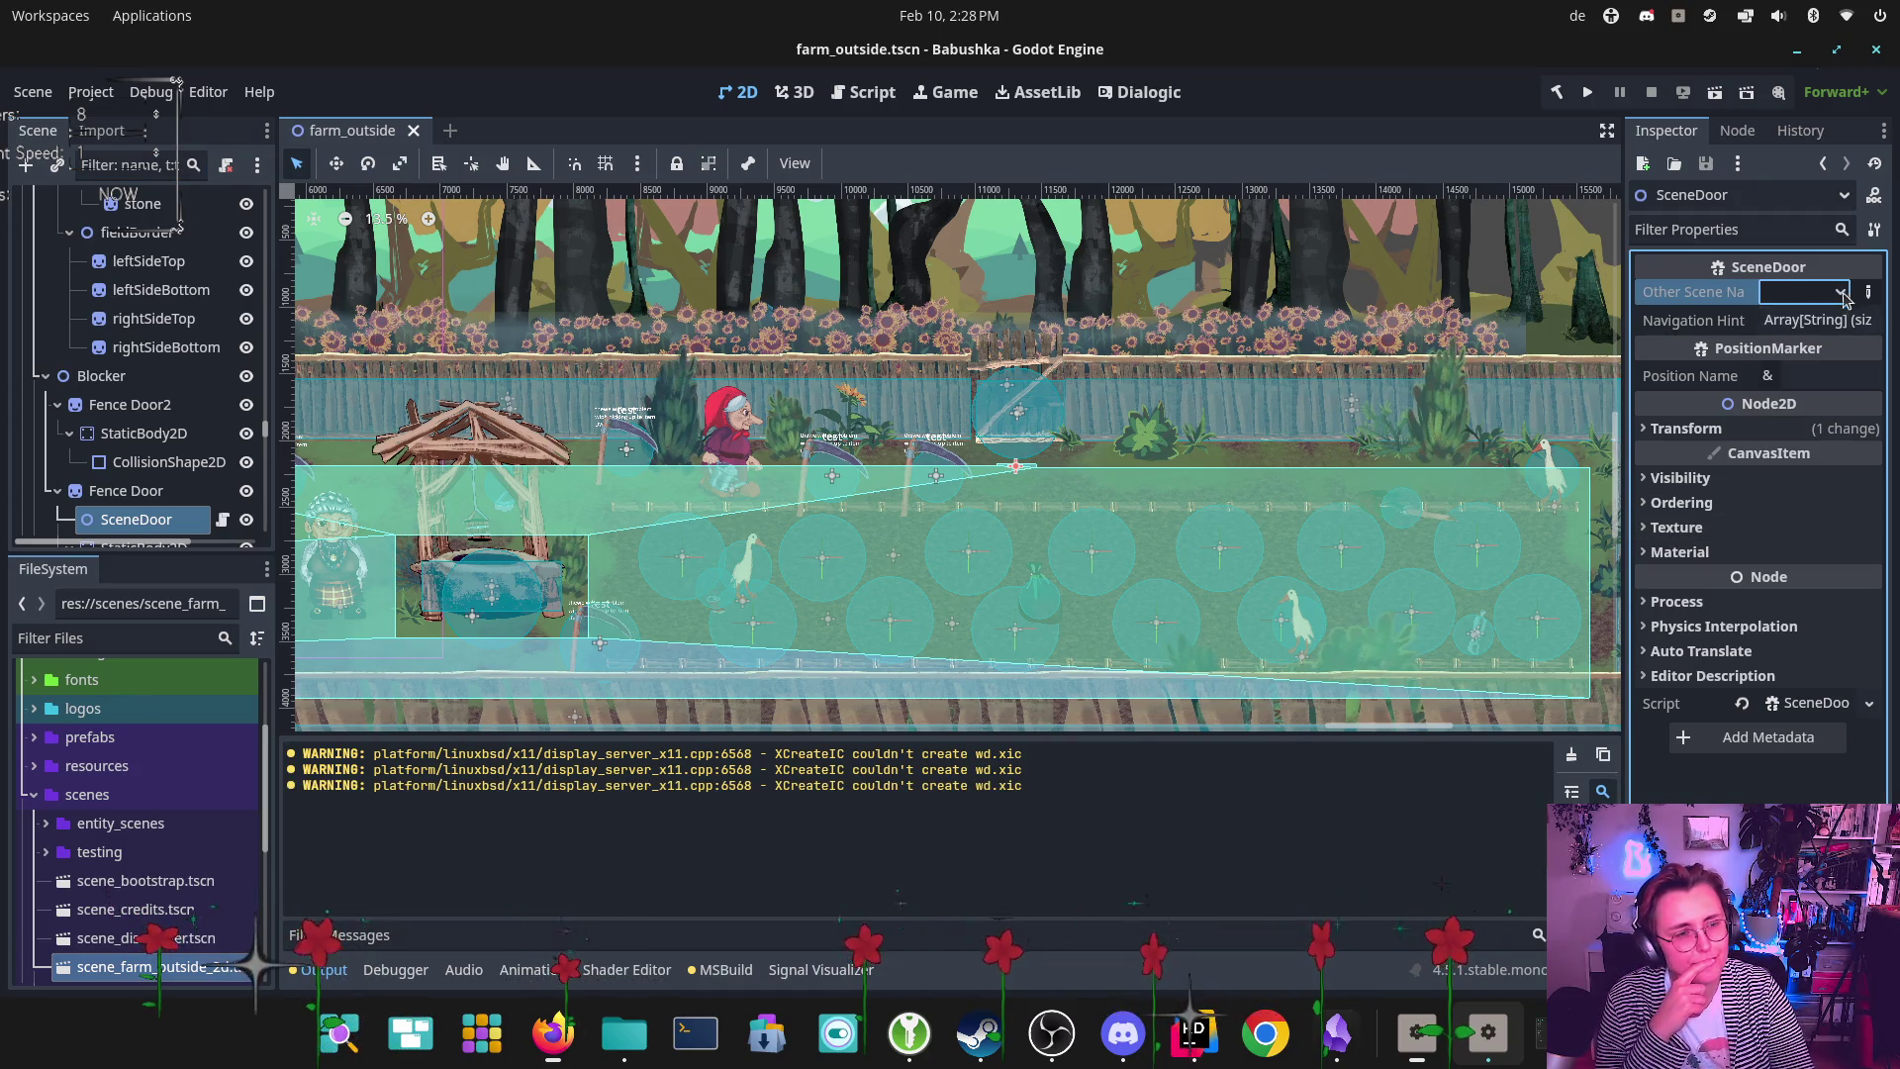
click(1820, 320)
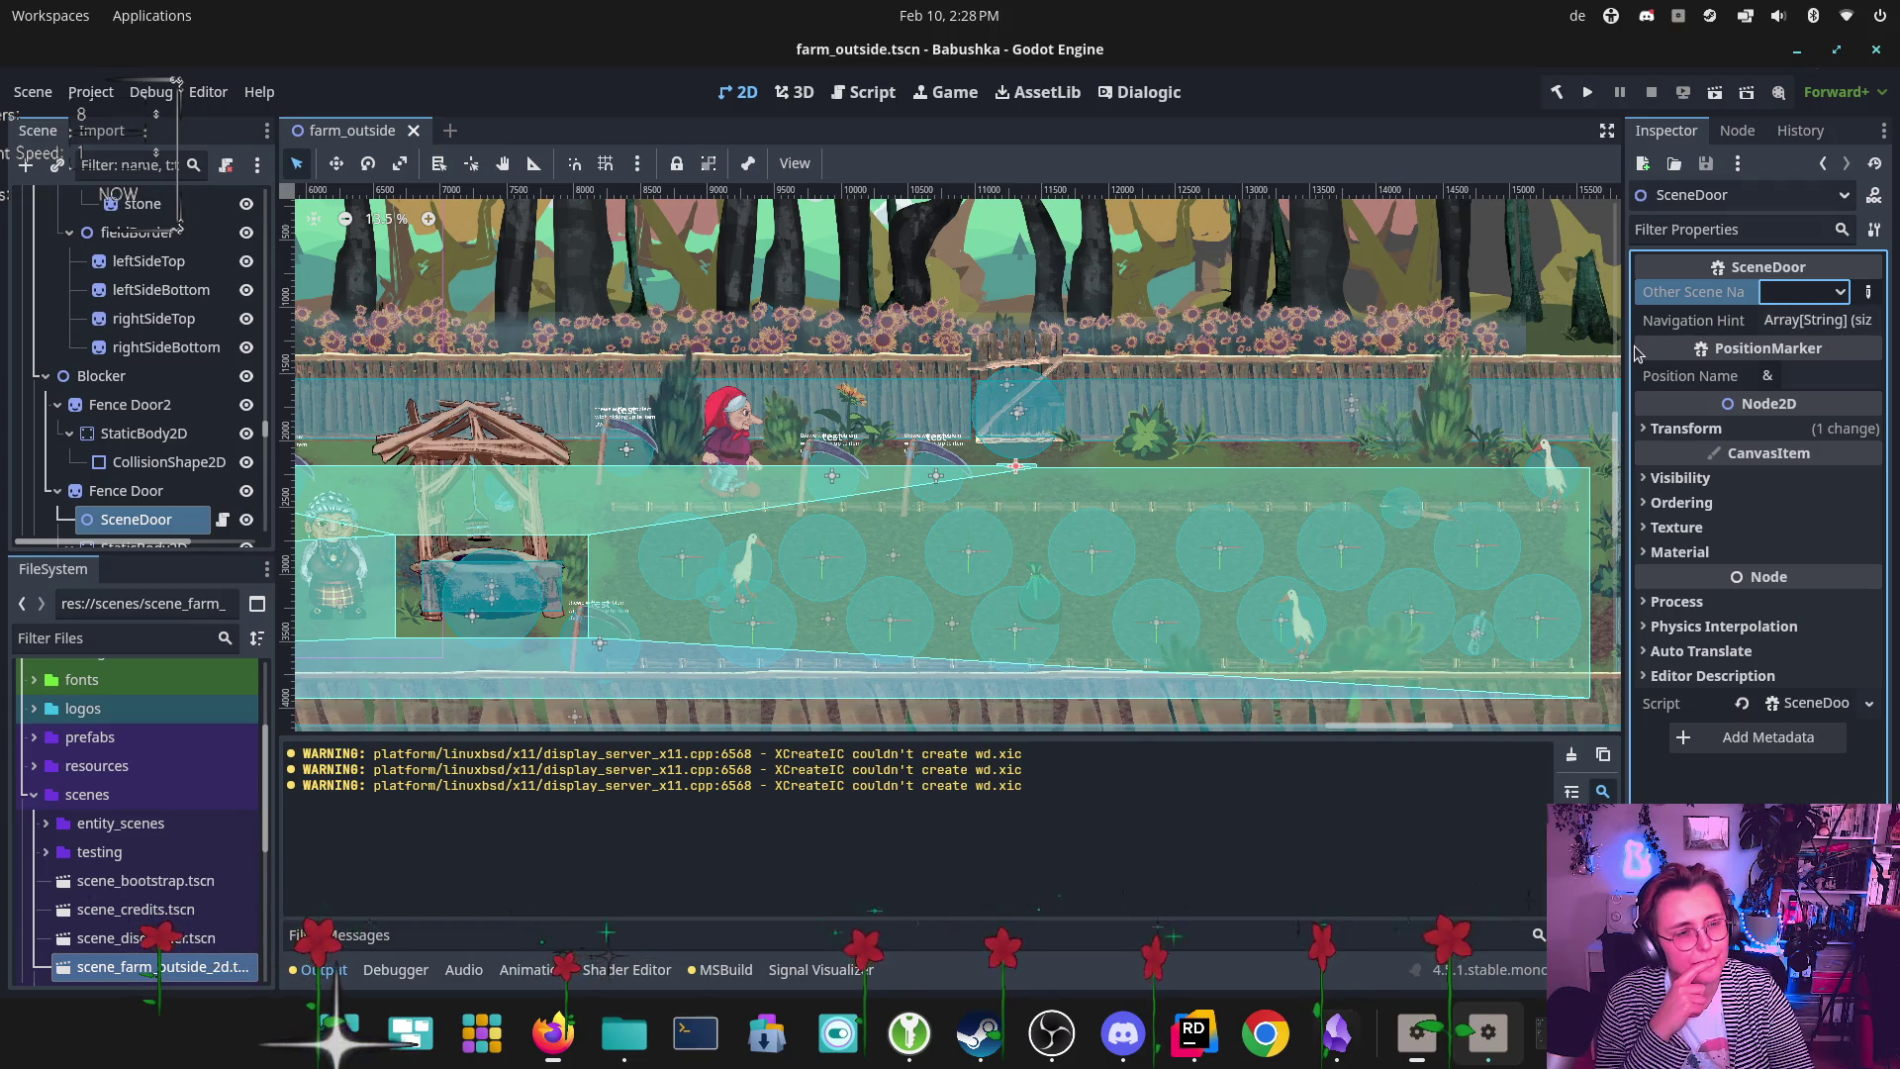
drag(1632, 351, 1417, 351)
click(1771, 319)
click(1771, 320)
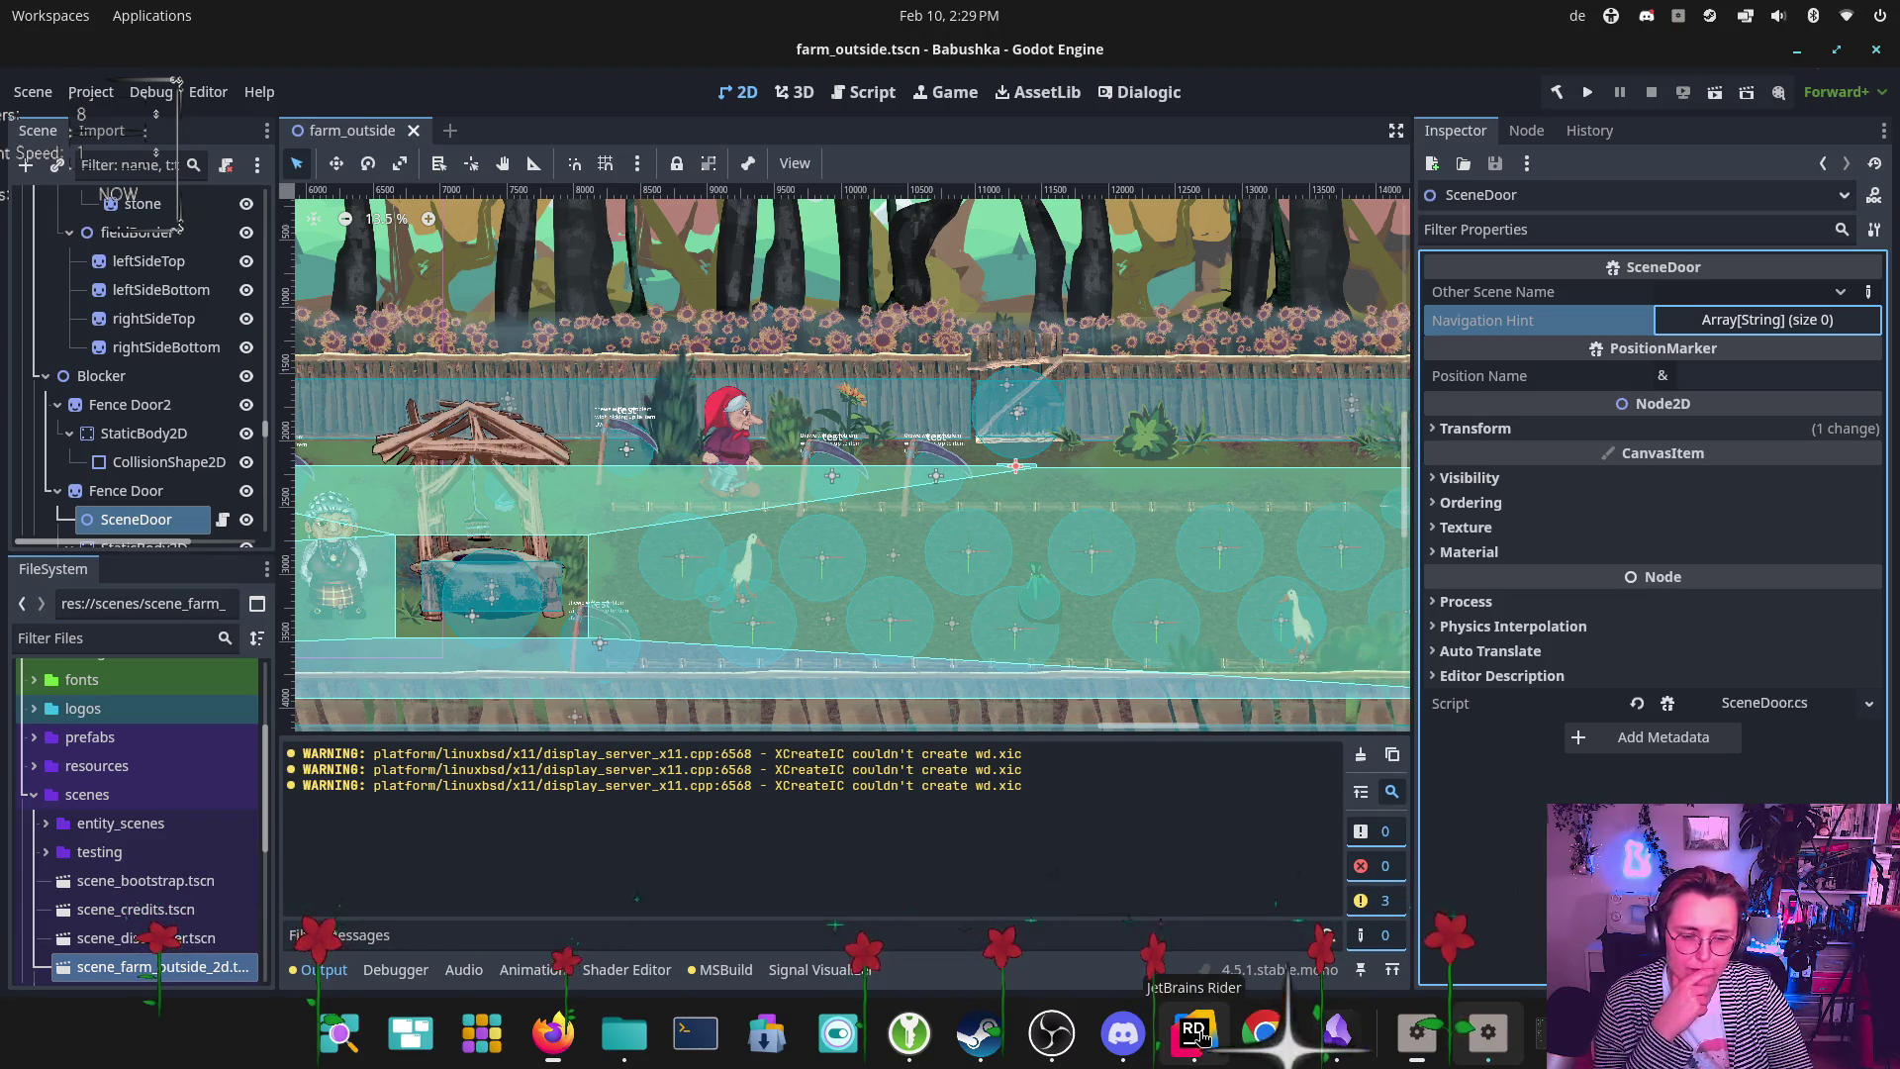
click(1195, 1034)
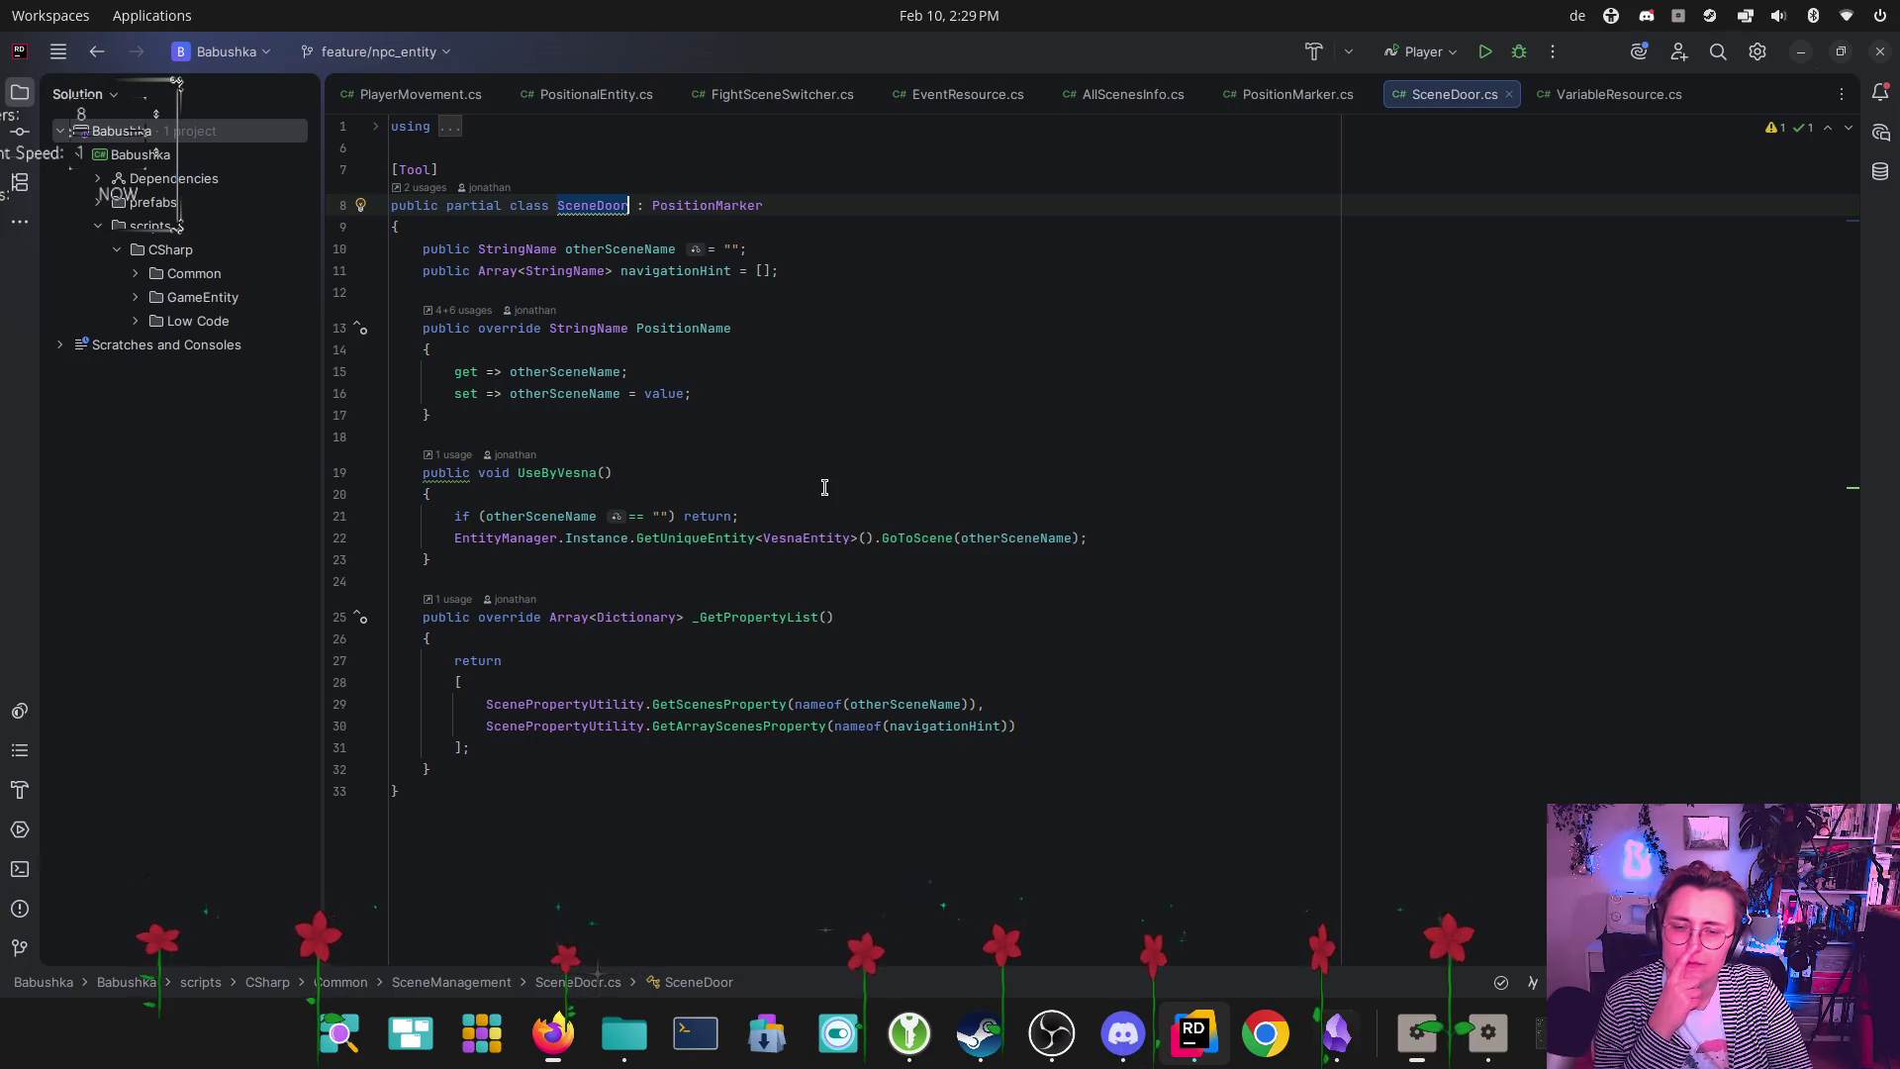
Review PositionMarker.cs in Rider, then return to the Godot editor
click(1291, 94)
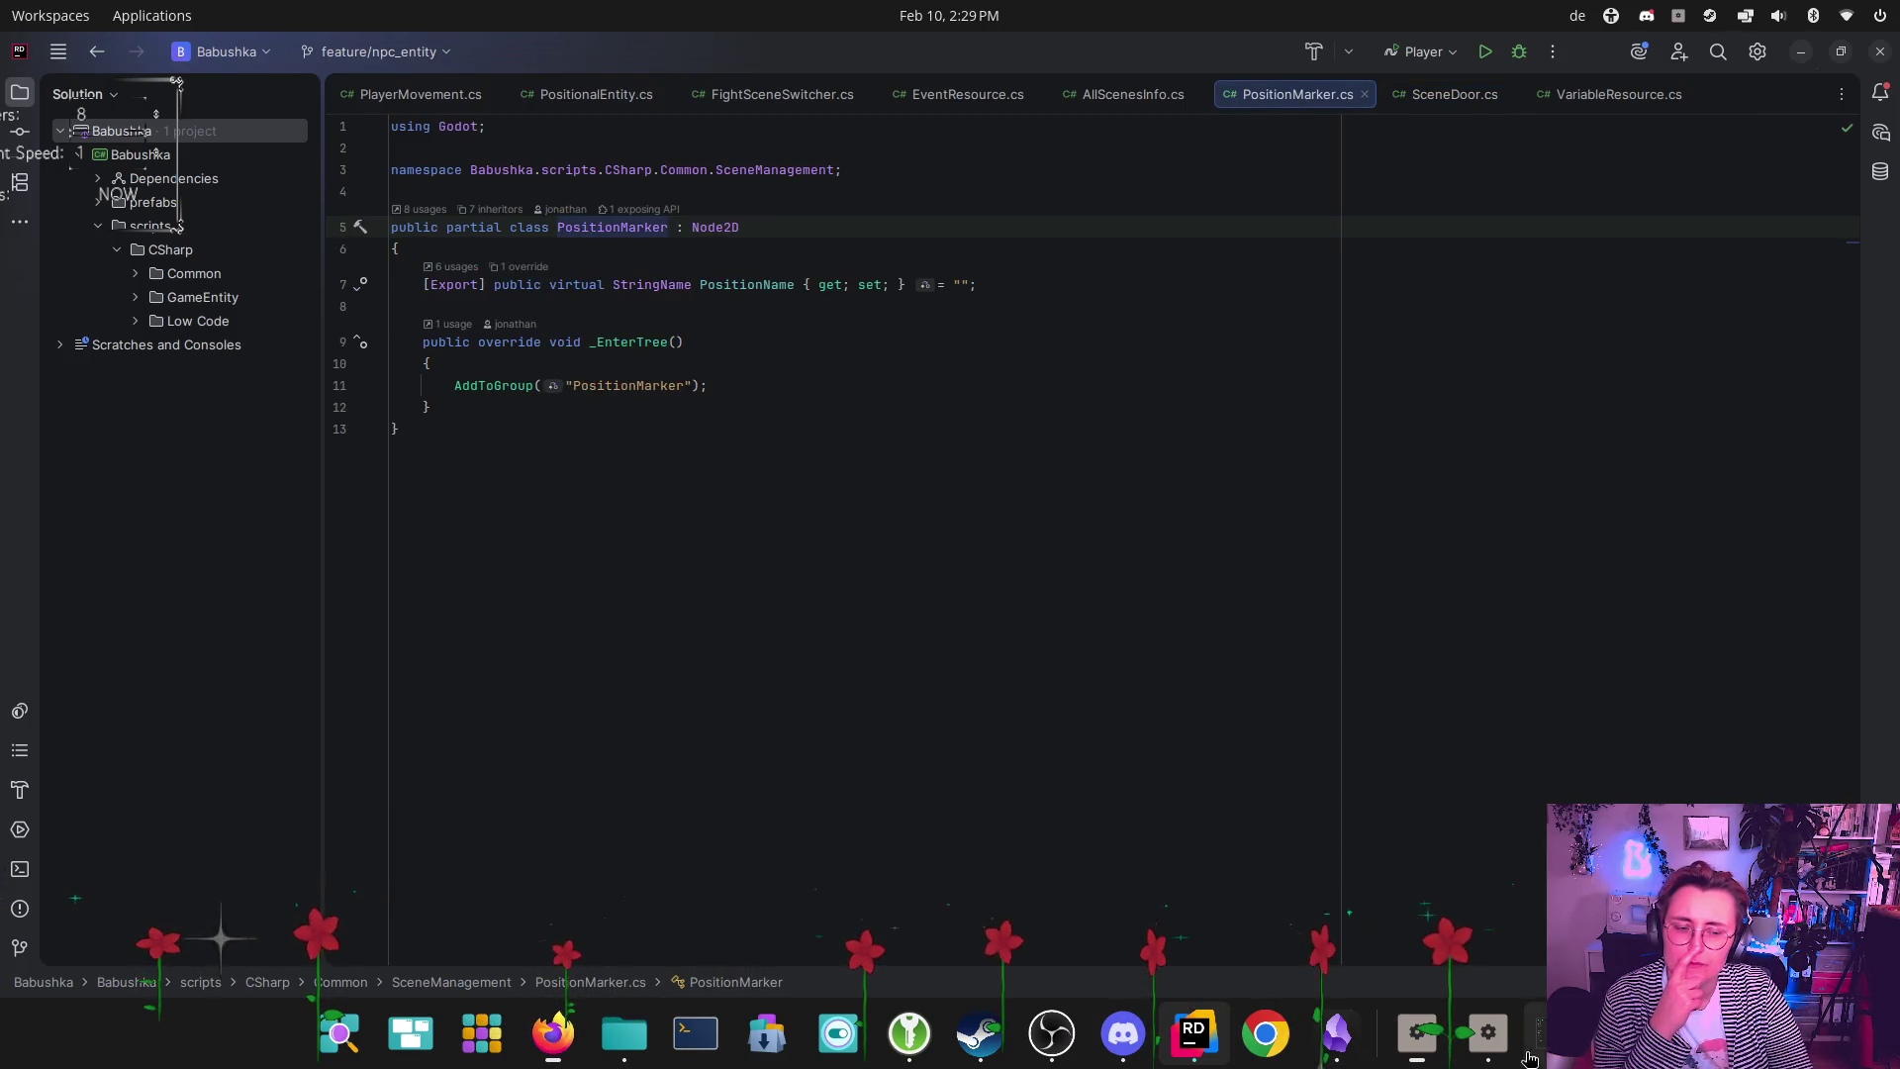
click(1489, 1032)
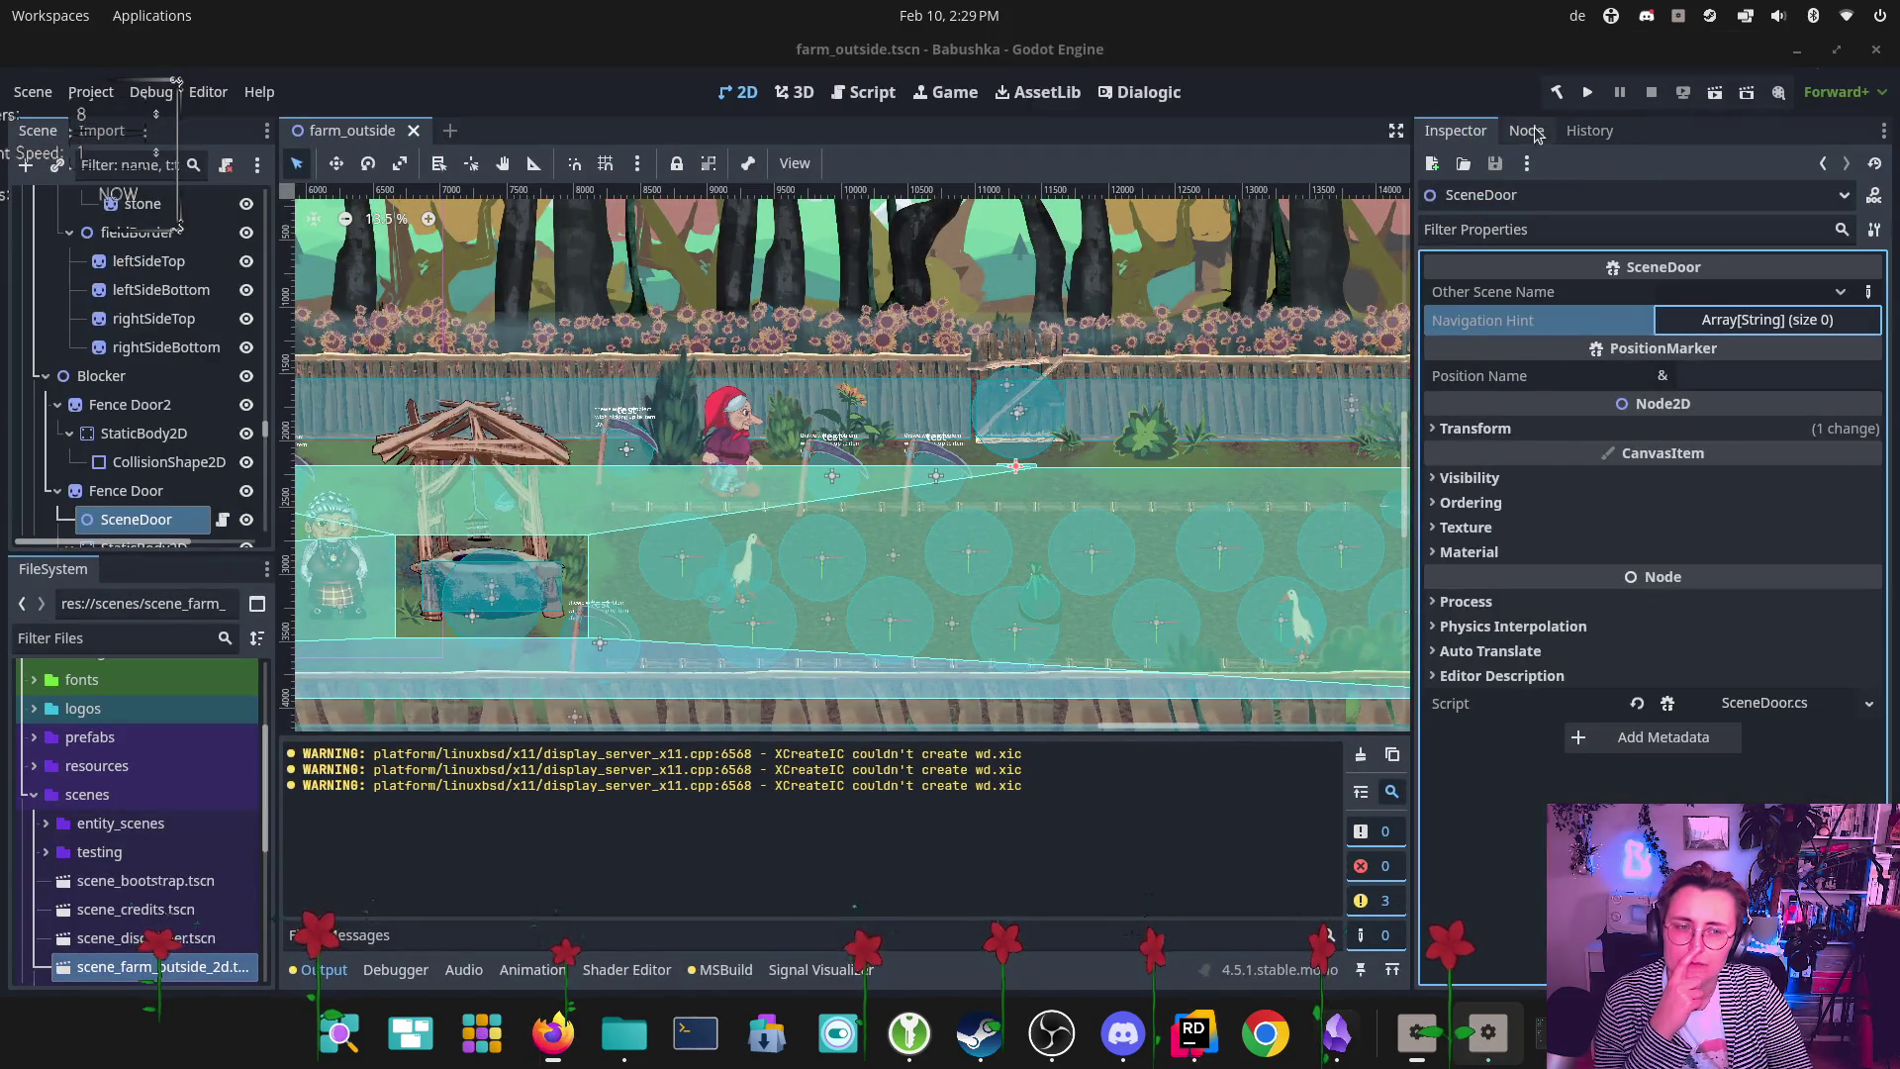
Check SceneDoor's groups and signals in the Node dock, then return to PositionMarker.cs in Rider
click(1528, 131)
click(1738, 164)
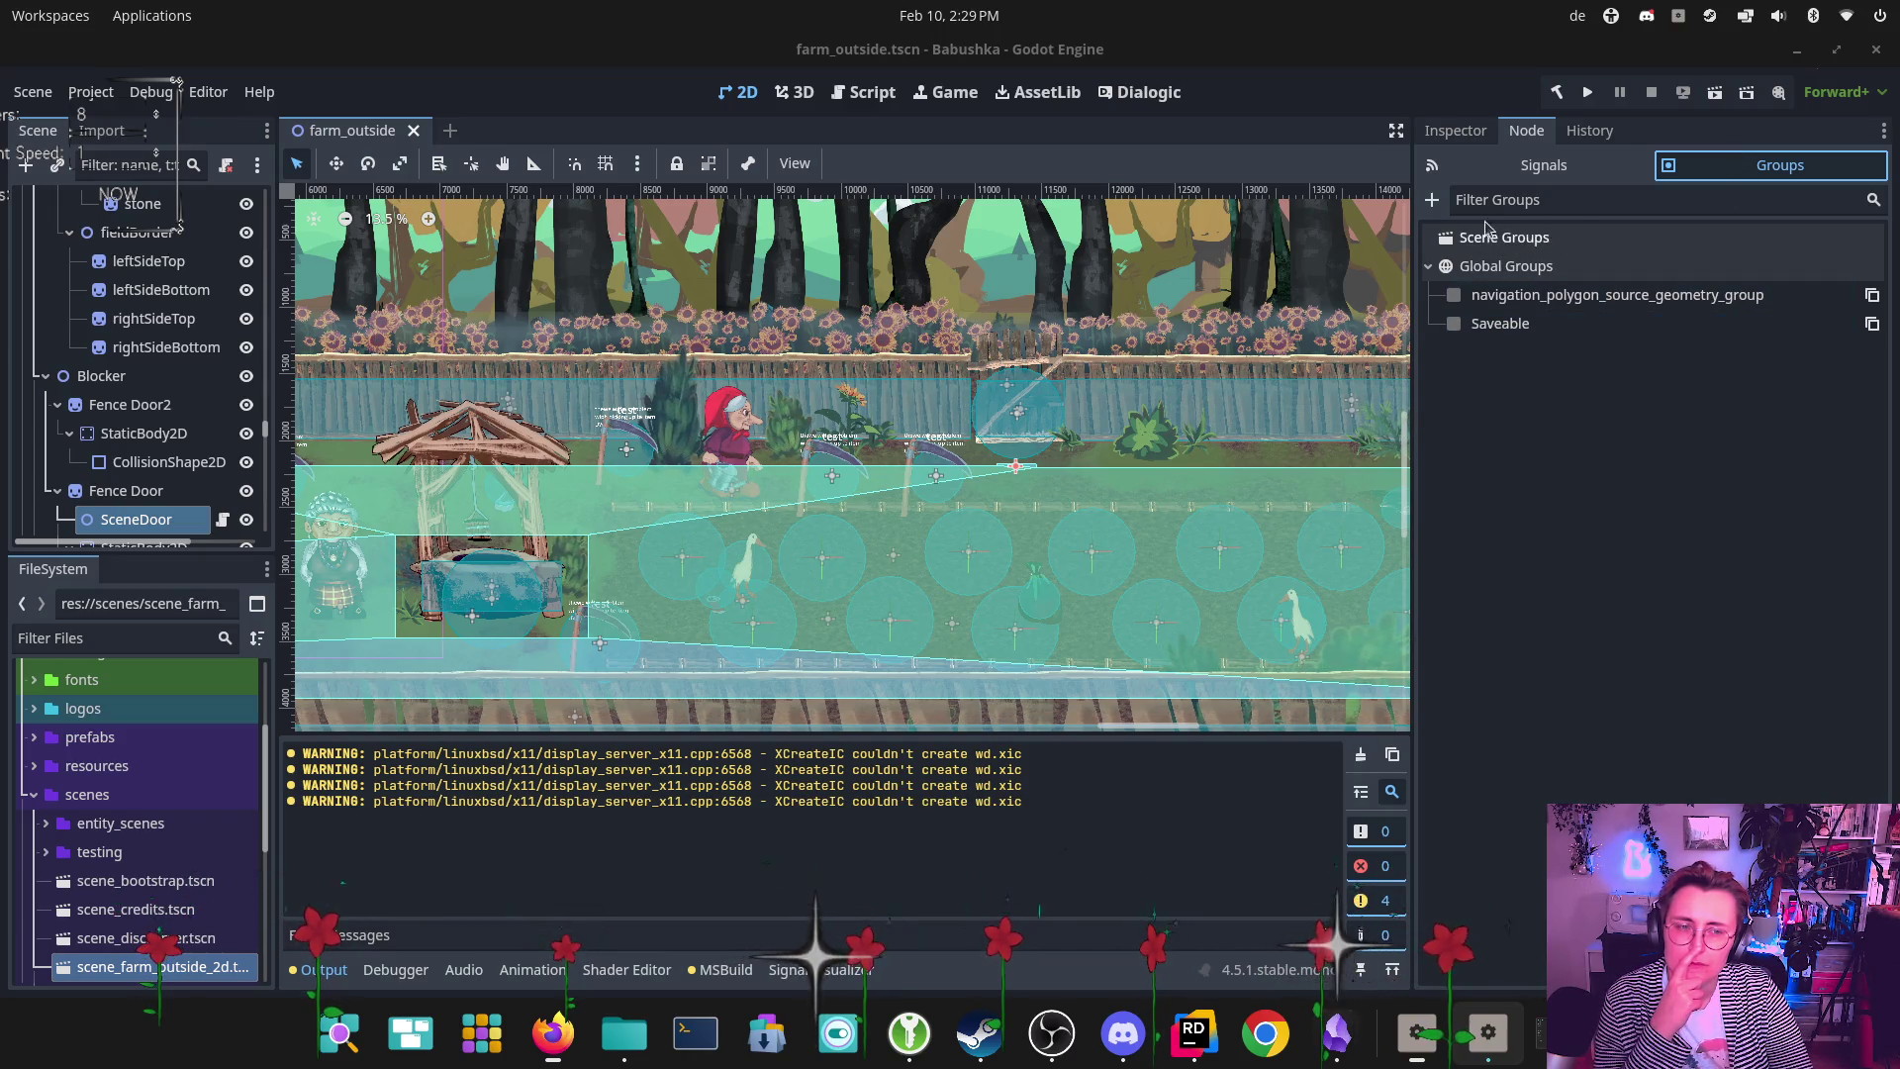
click(1532, 177)
click(1193, 1032)
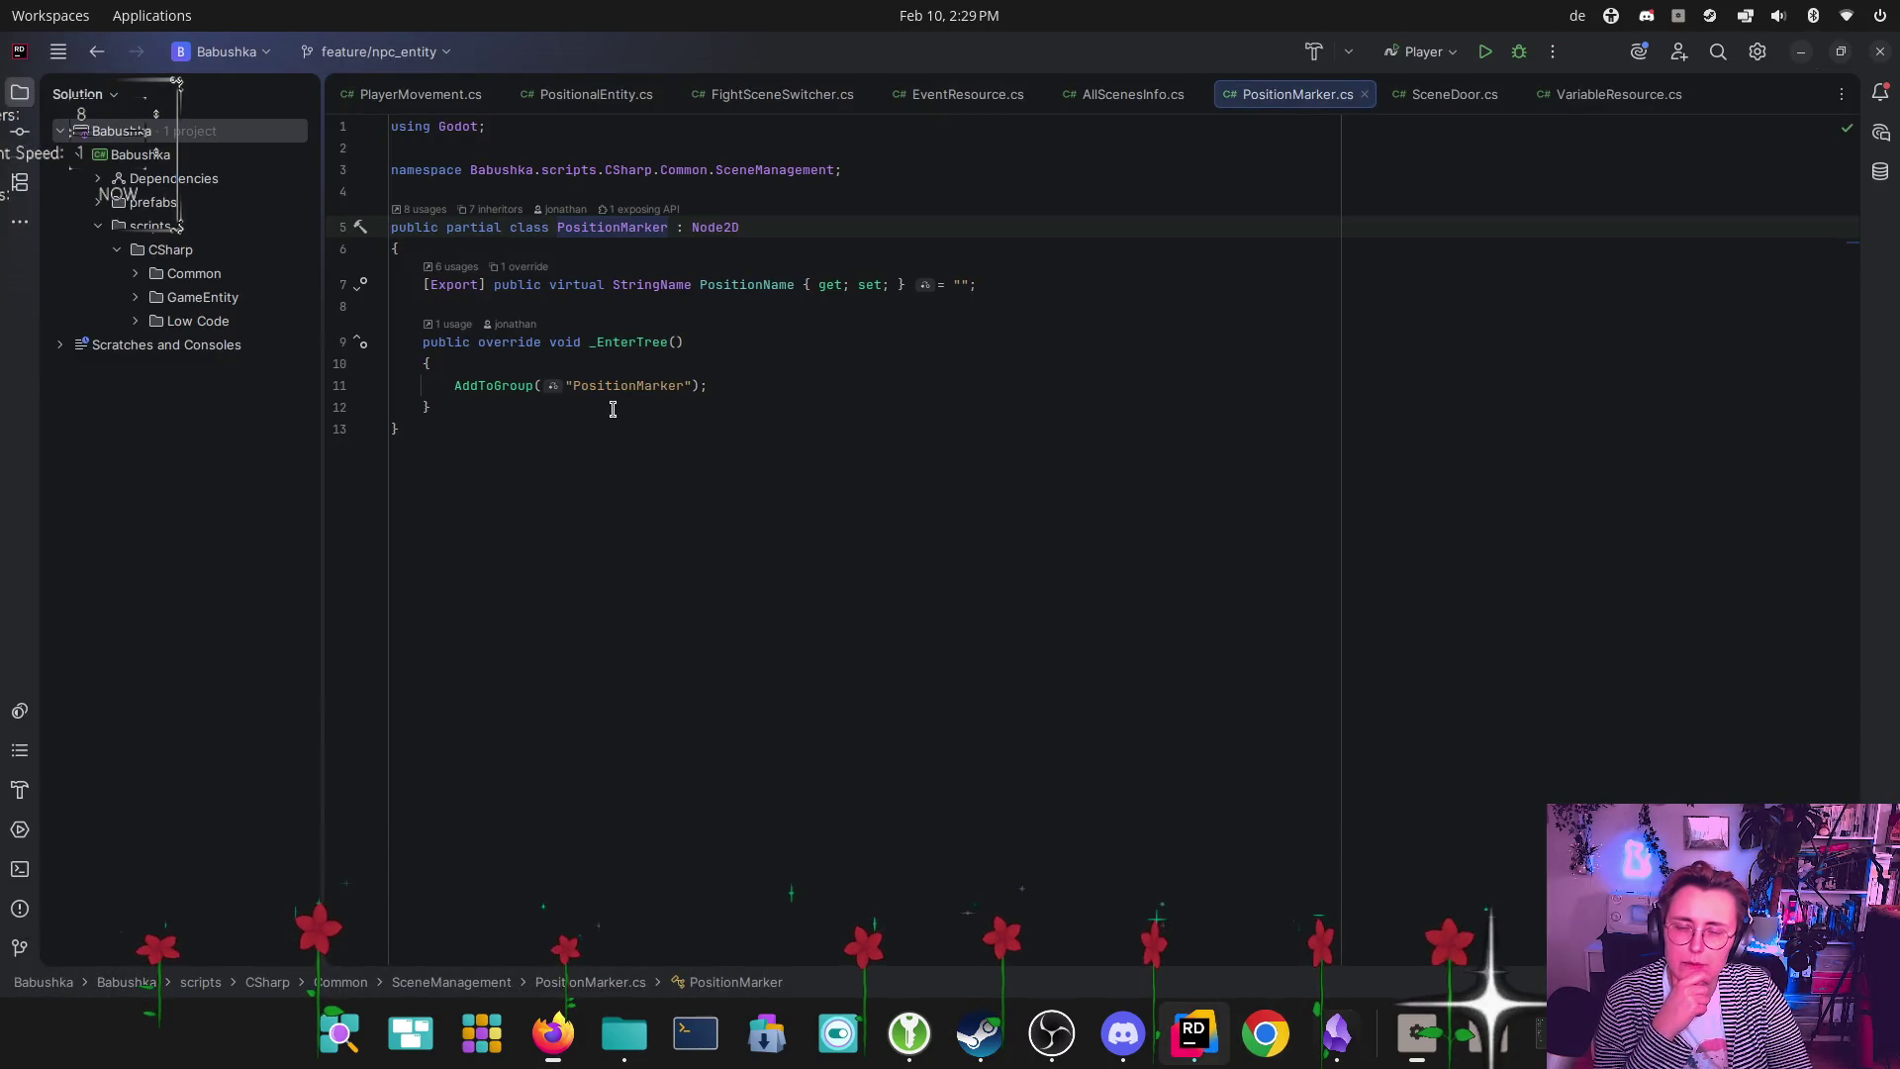
Read the quick documentation for AddToGroup in PositionMarker.cs, then return to the Godot editor
mouse_move(461, 388)
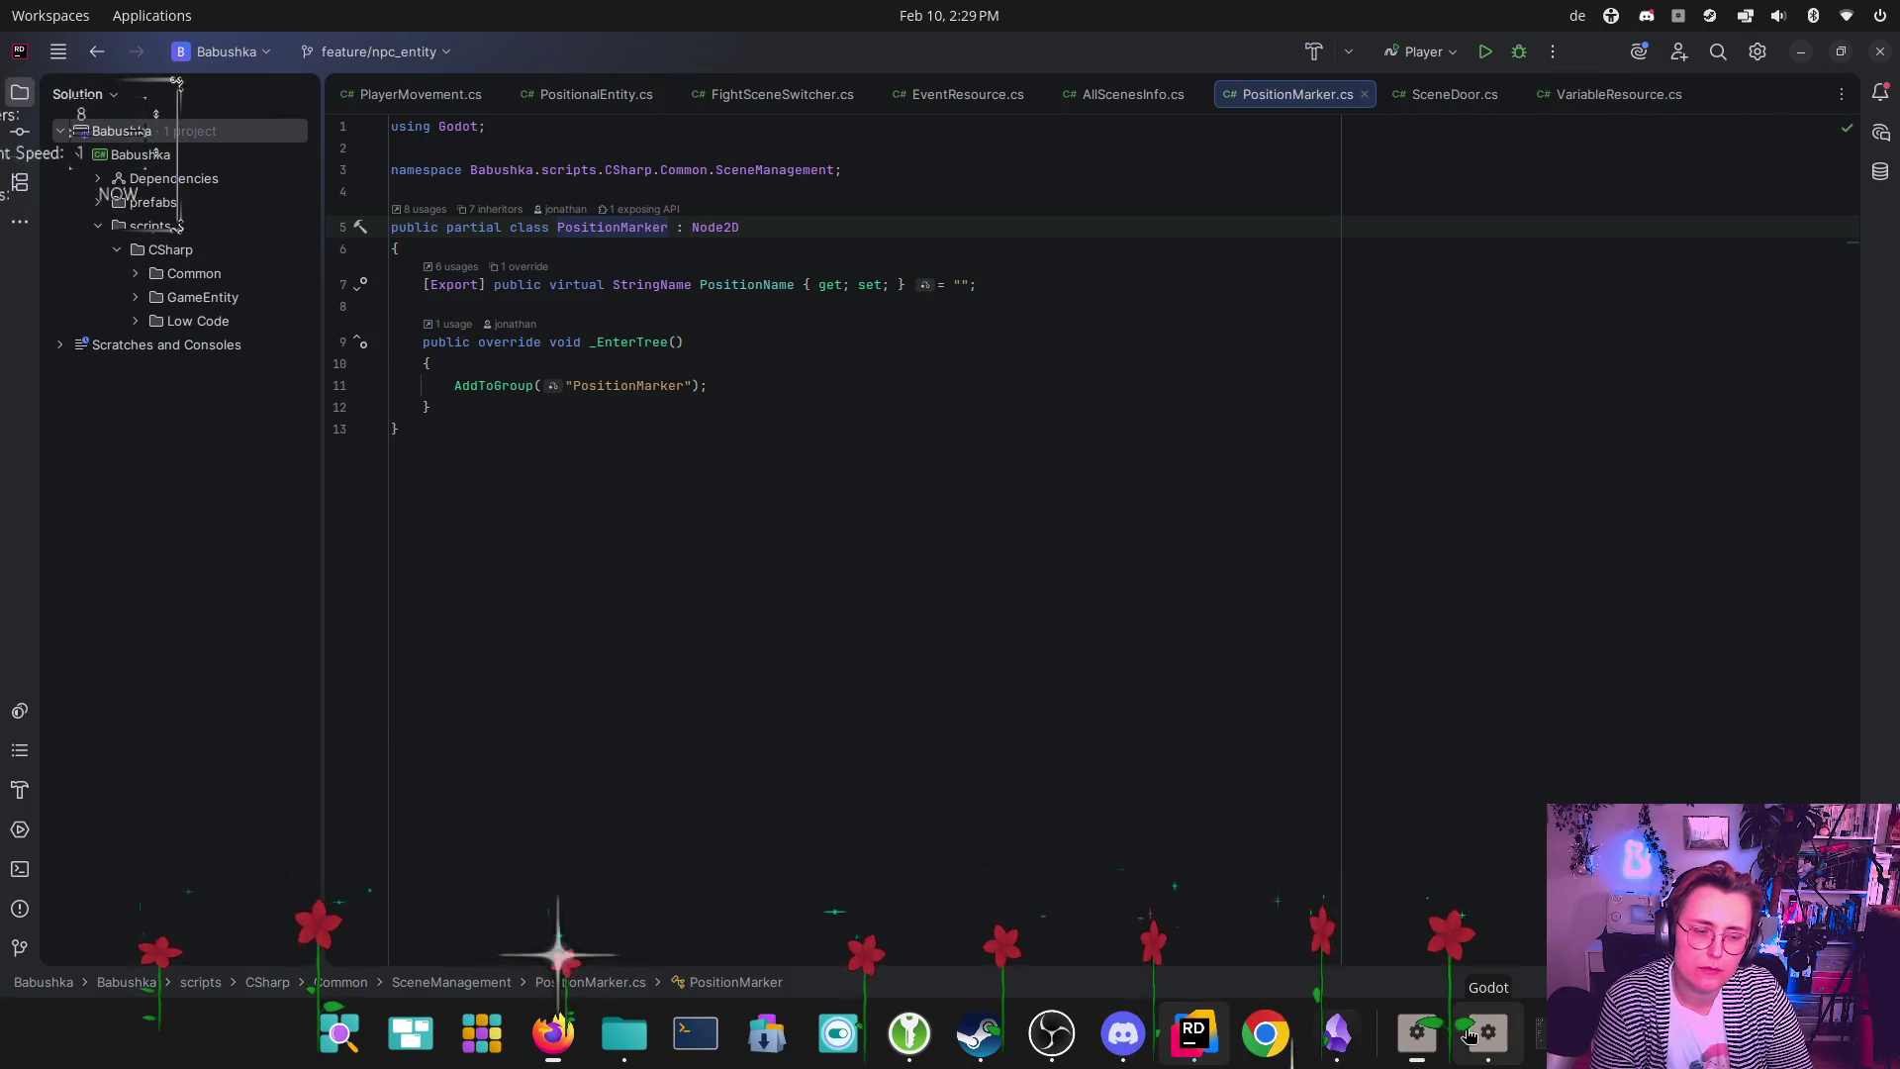
click(1340, 1036)
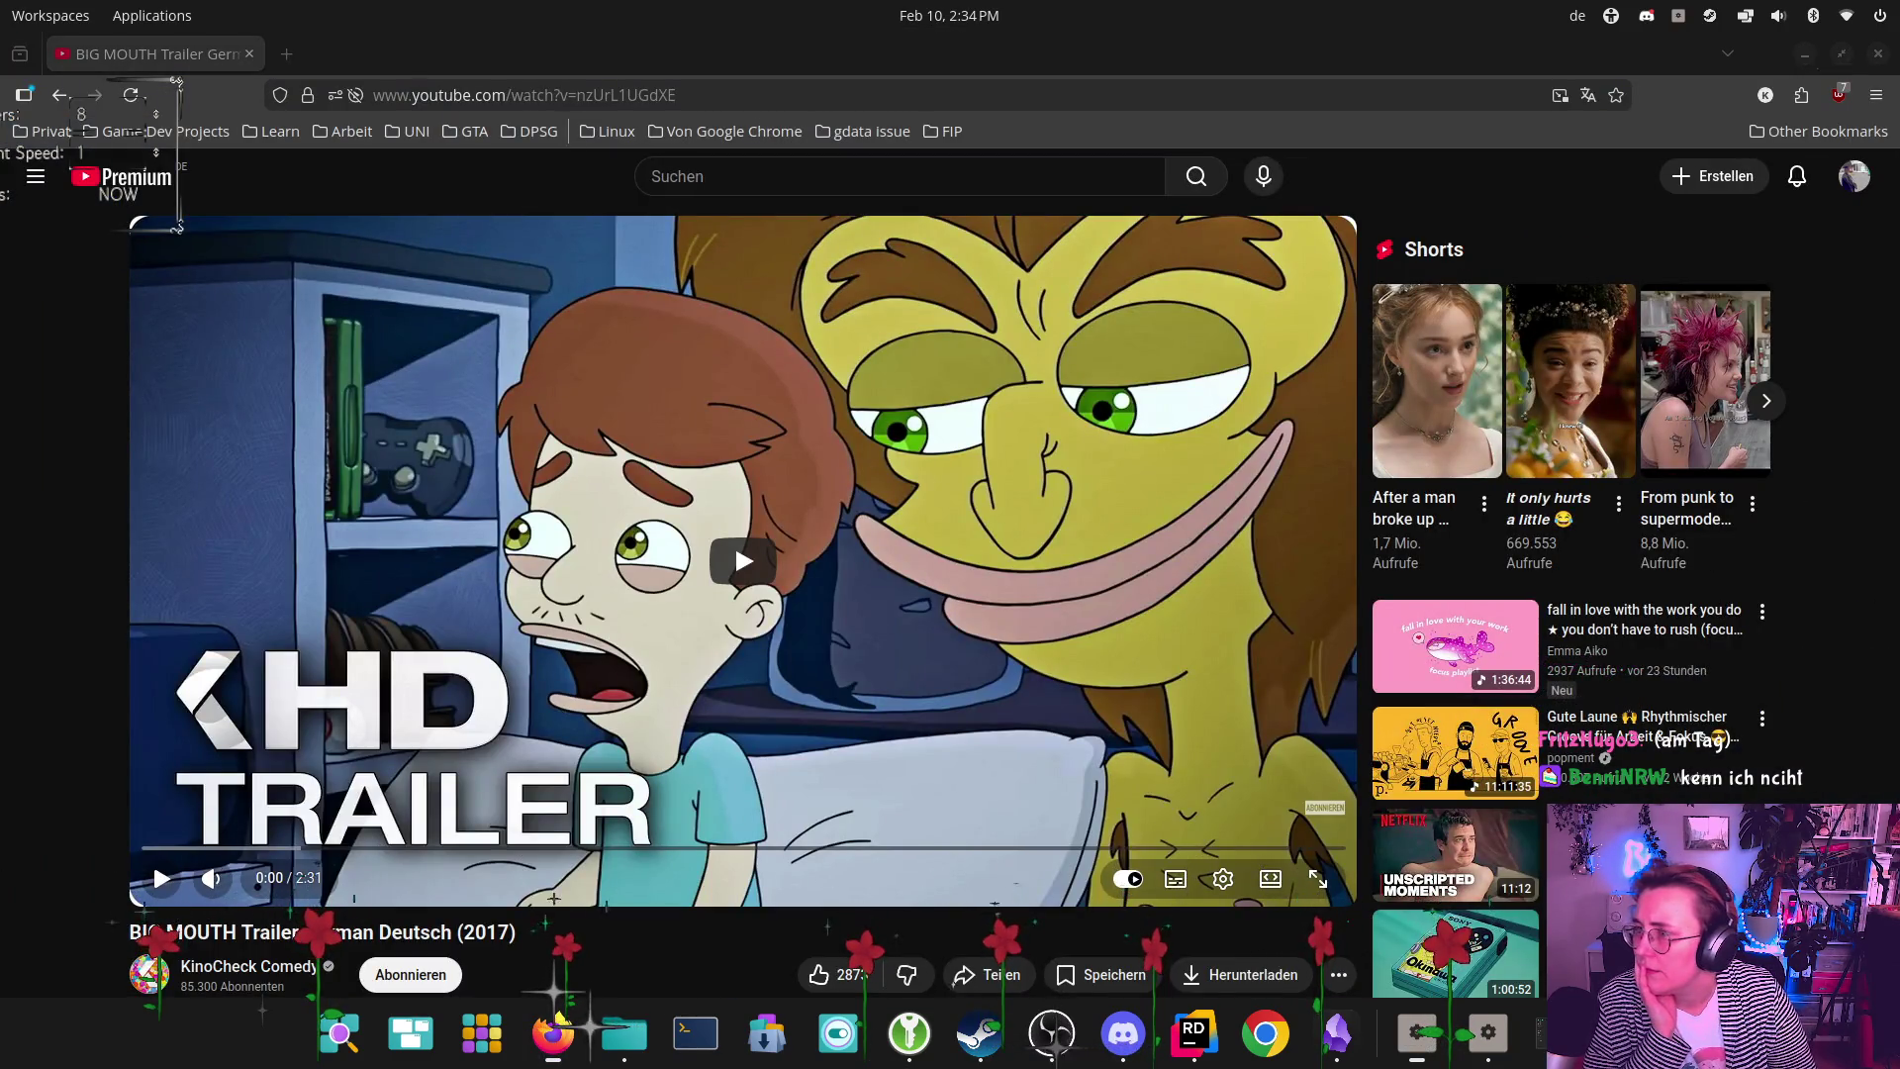
Play the BIG MOUTH trailer in theater view, pause it at 2:00, and close the browser
click(859, 880)
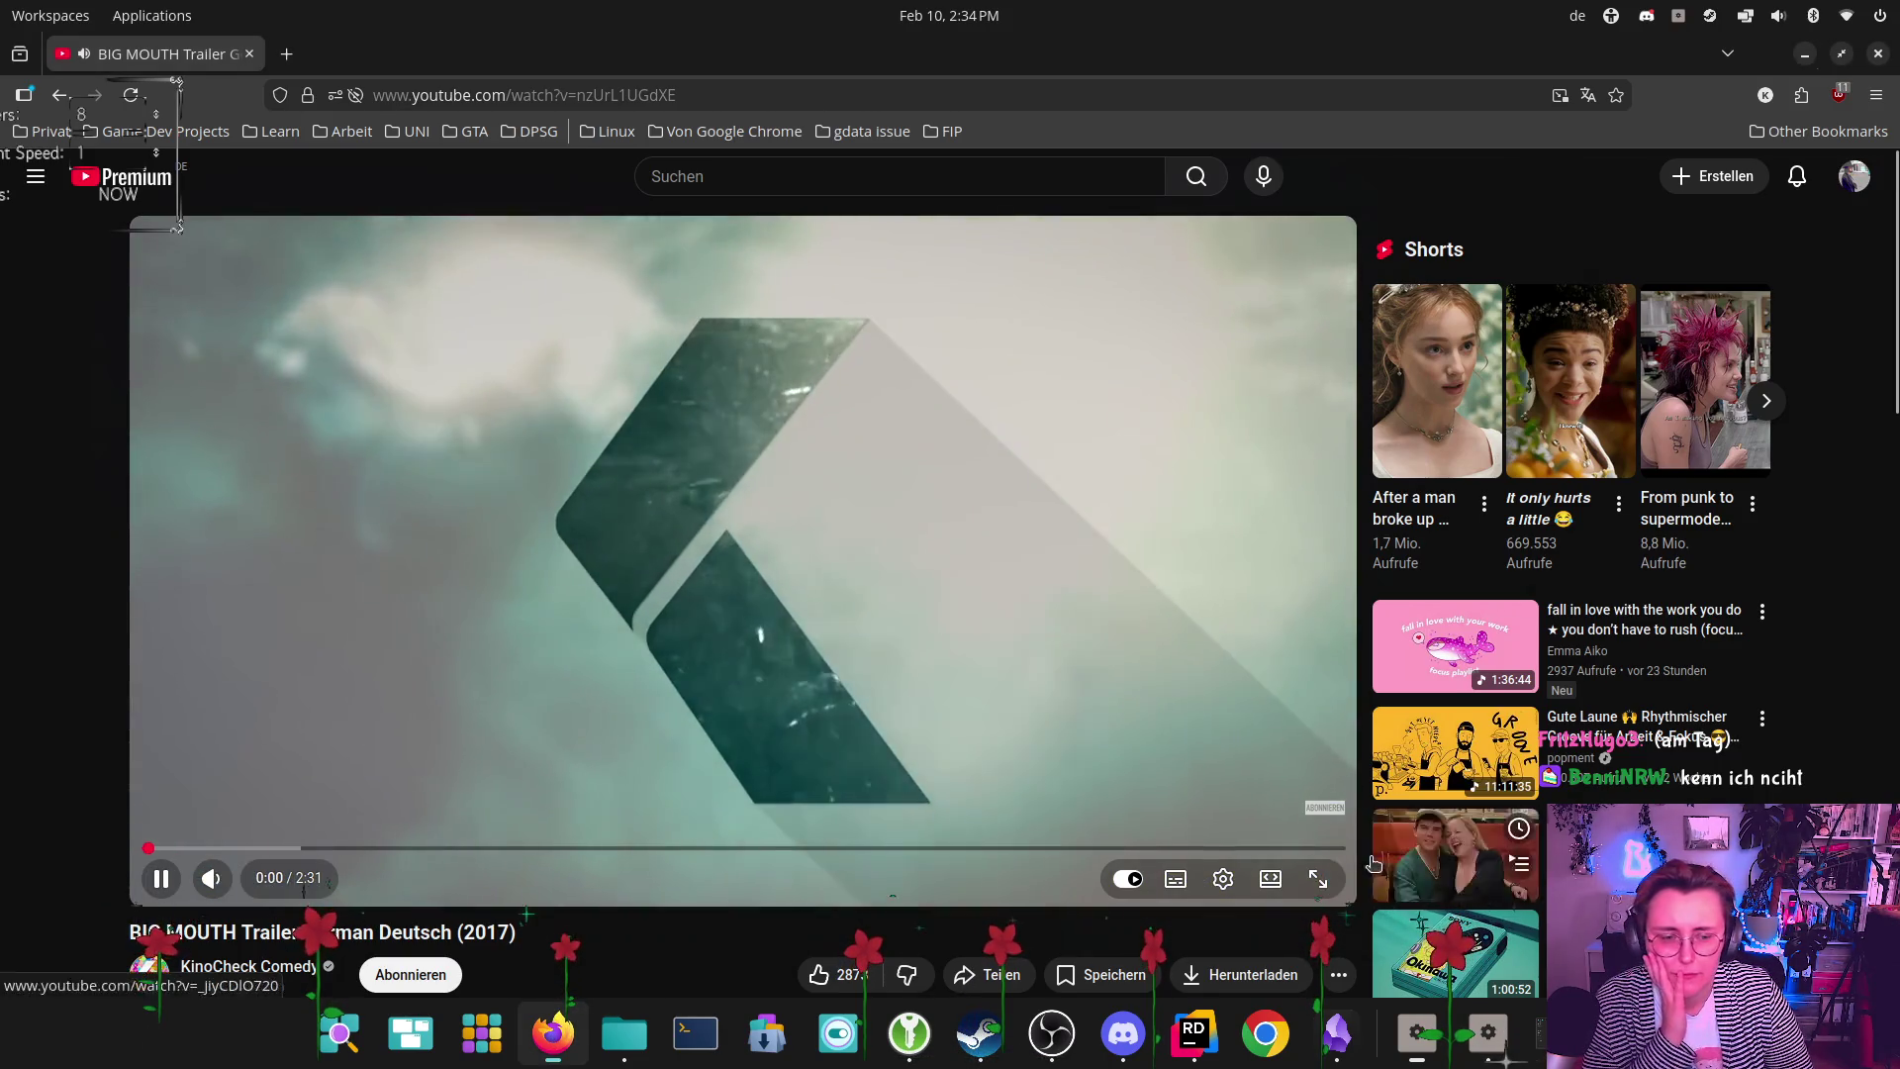
click(1271, 879)
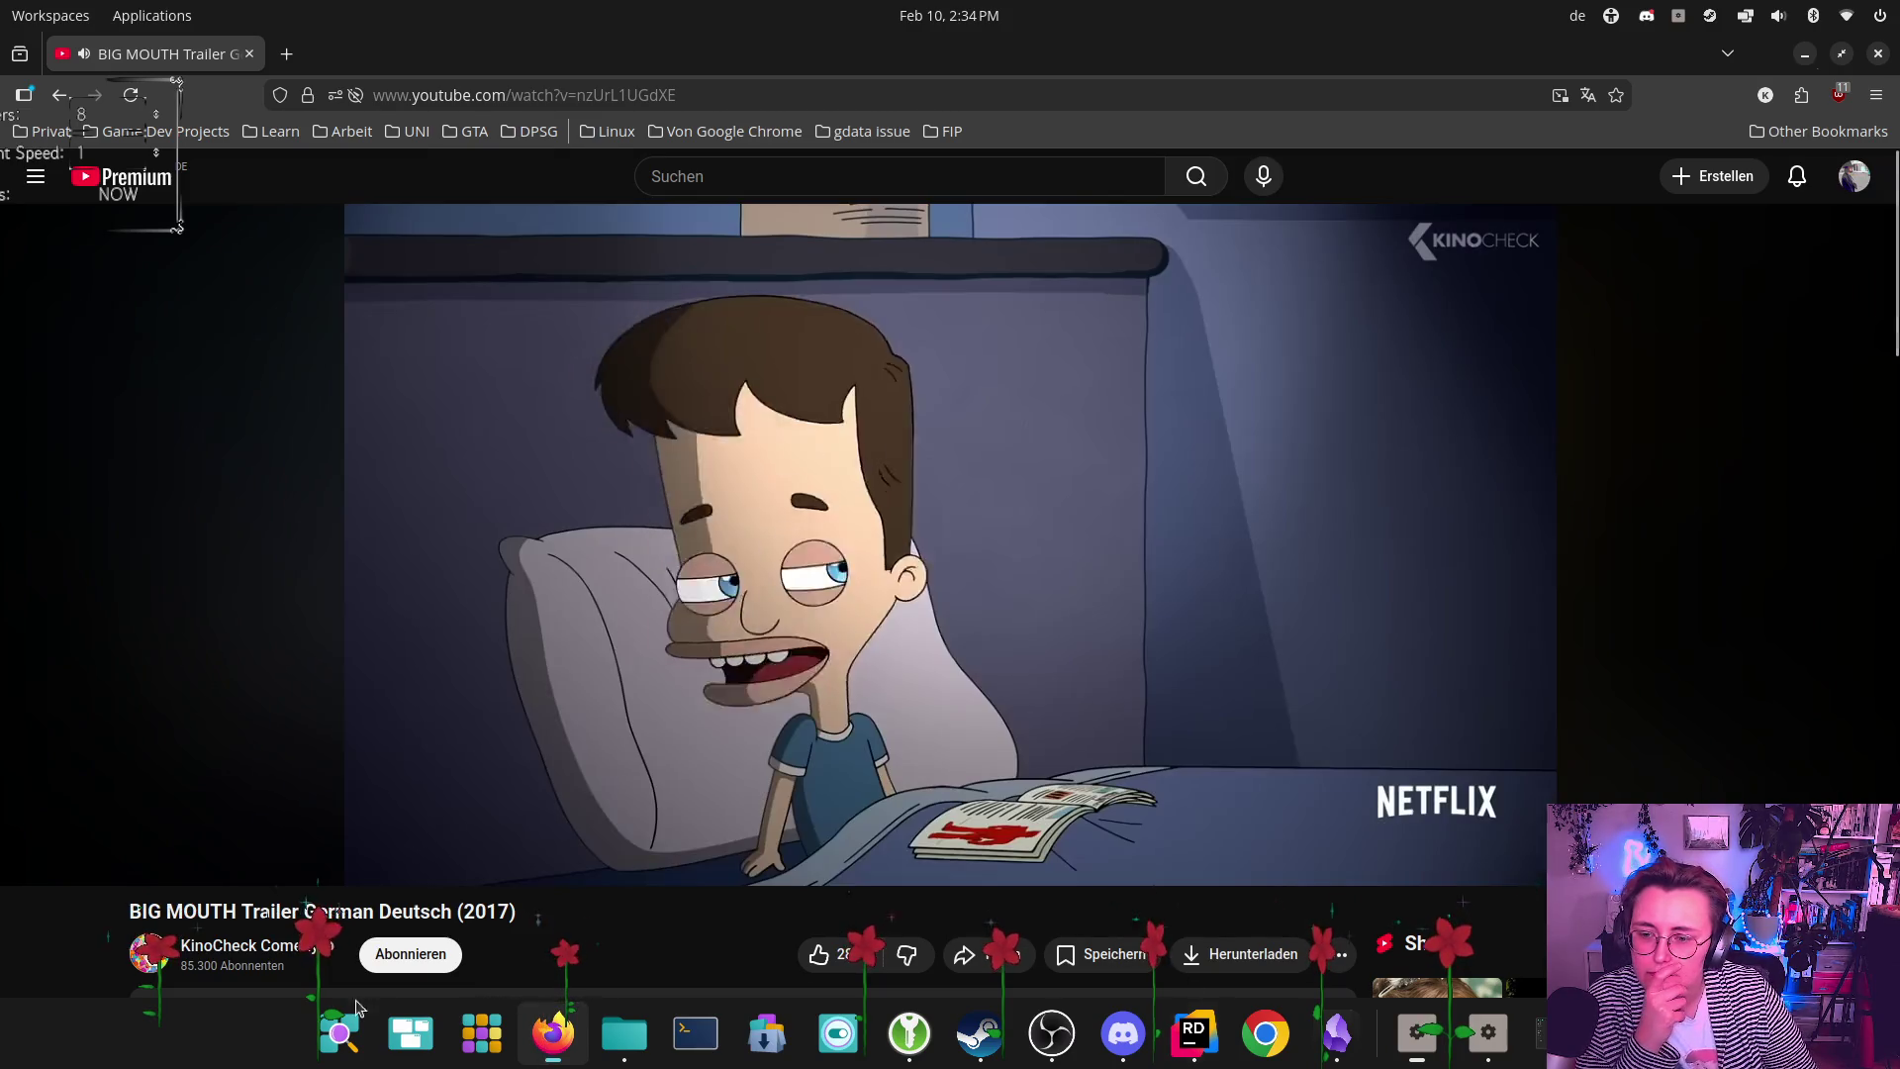
mouse_move(116, 869)
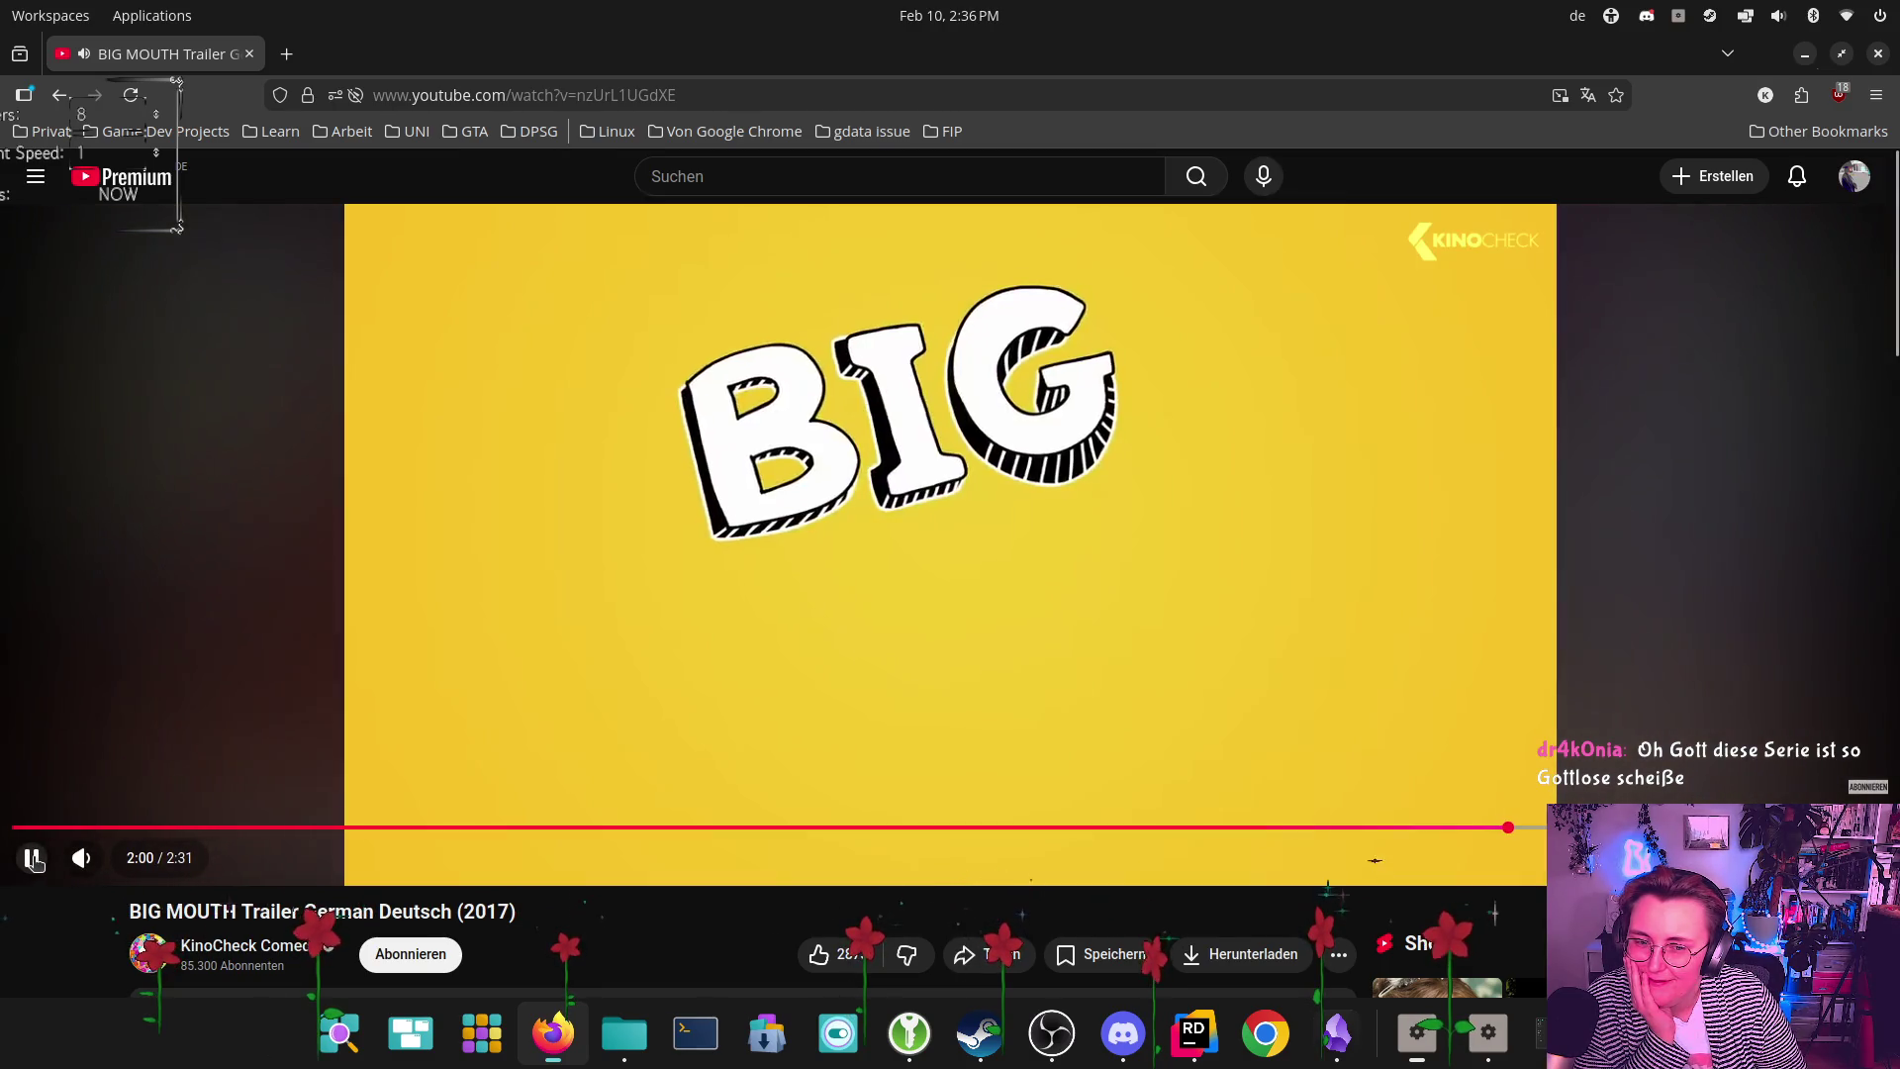
click(33, 860)
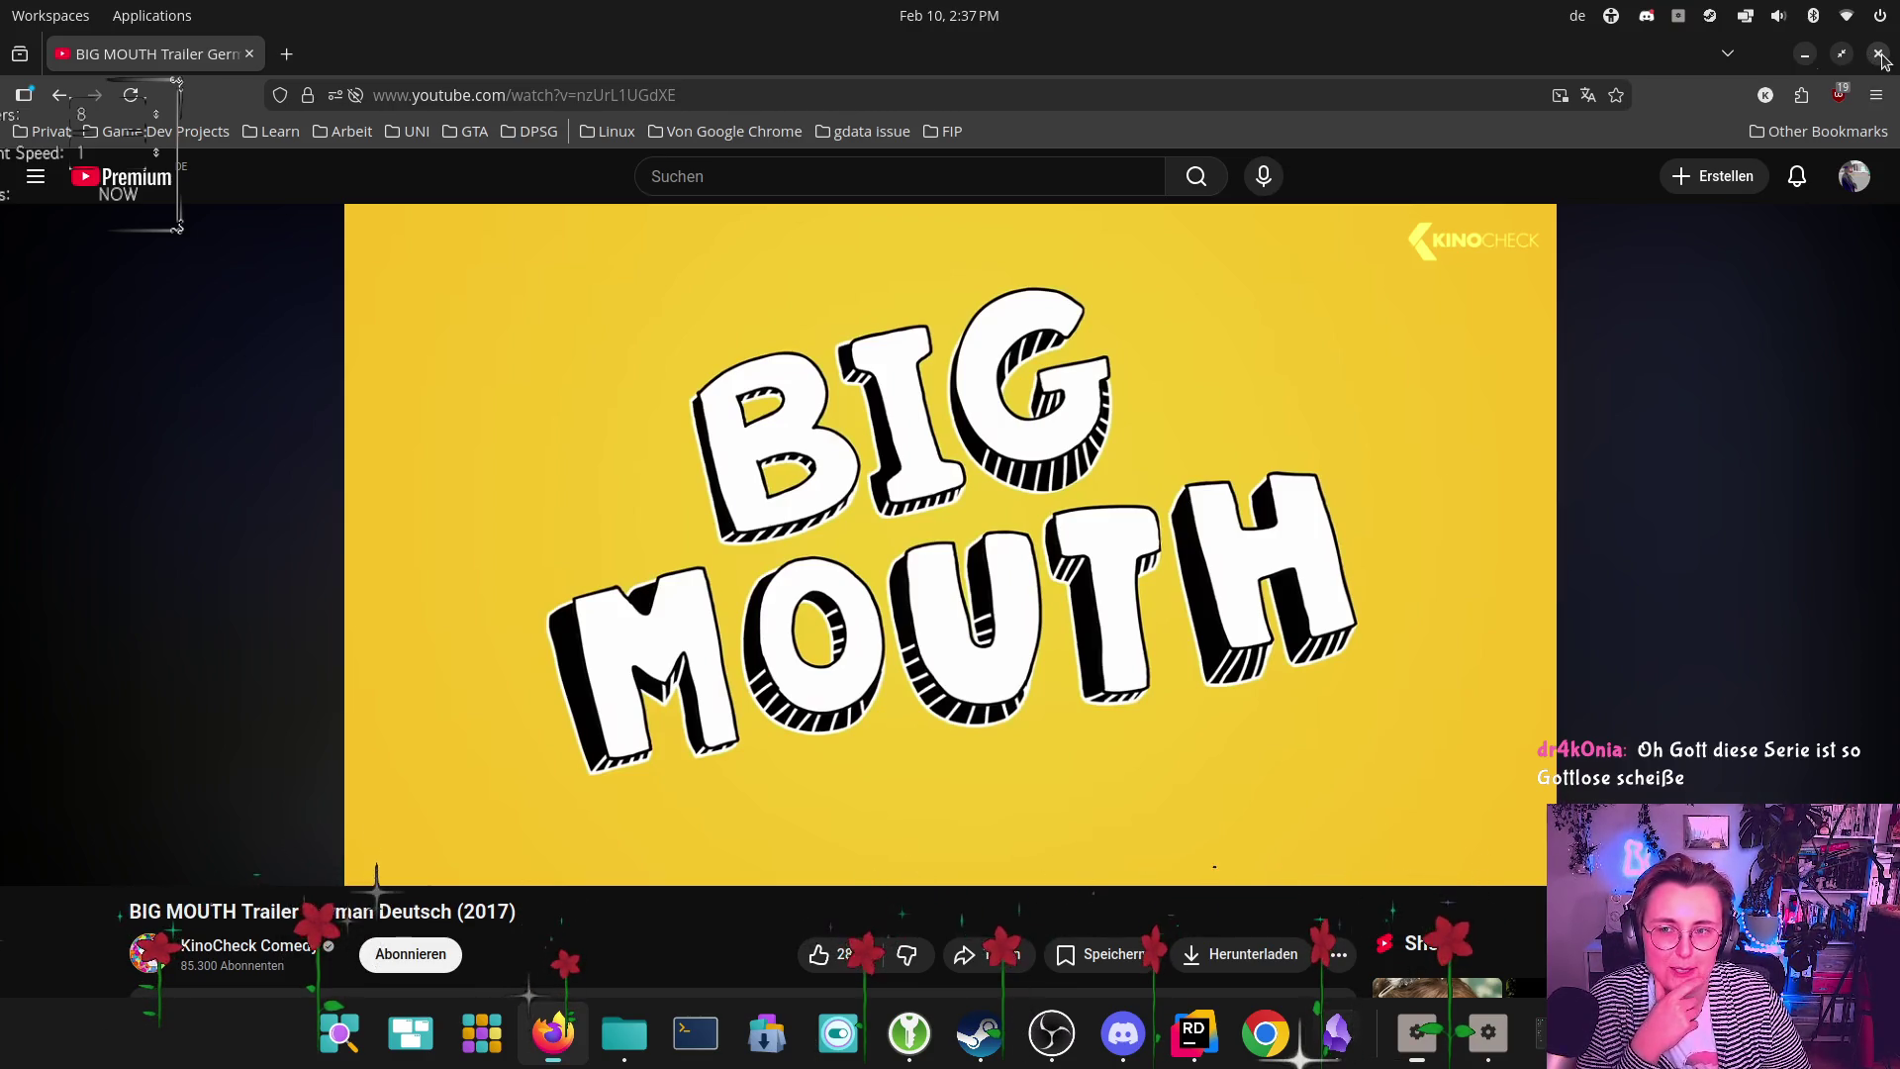
click(1880, 56)
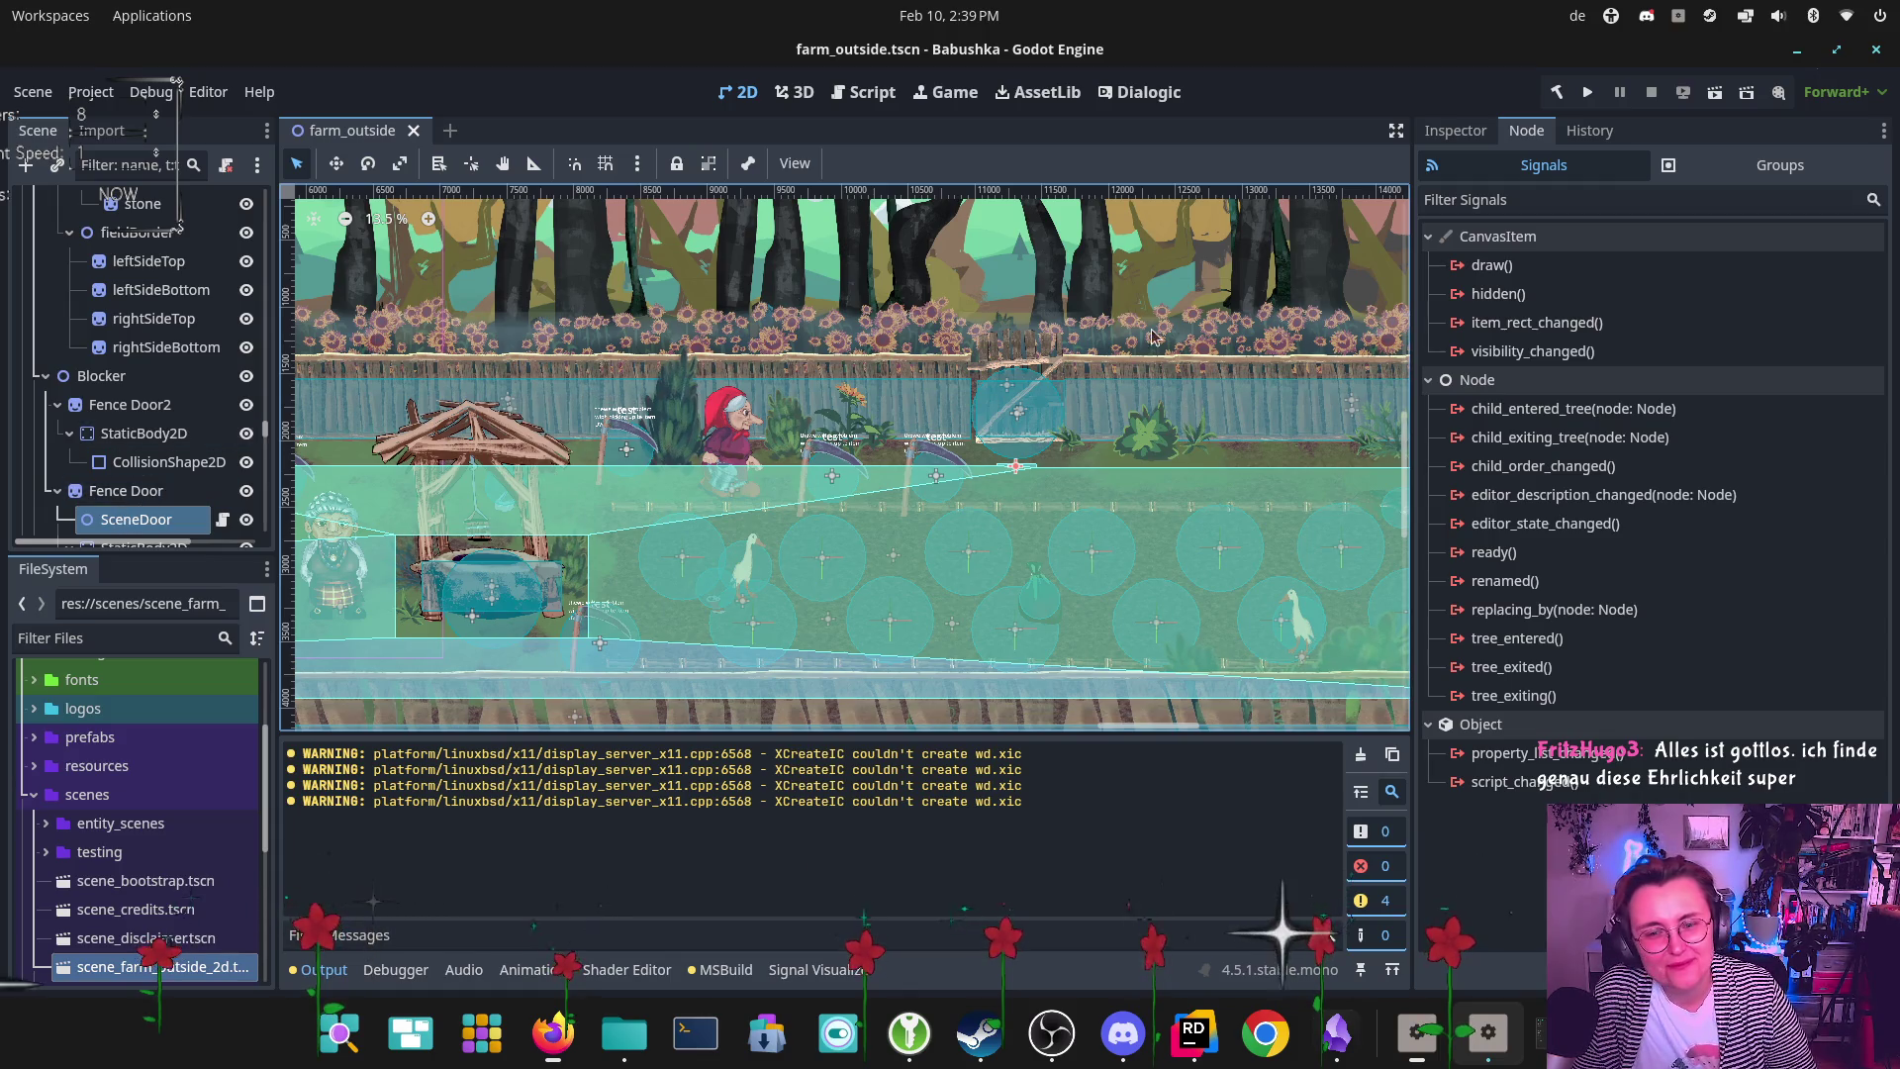
Show SceneDoor's properties, including Other Scene Name and Position Name, in the Inspector
click(1489, 129)
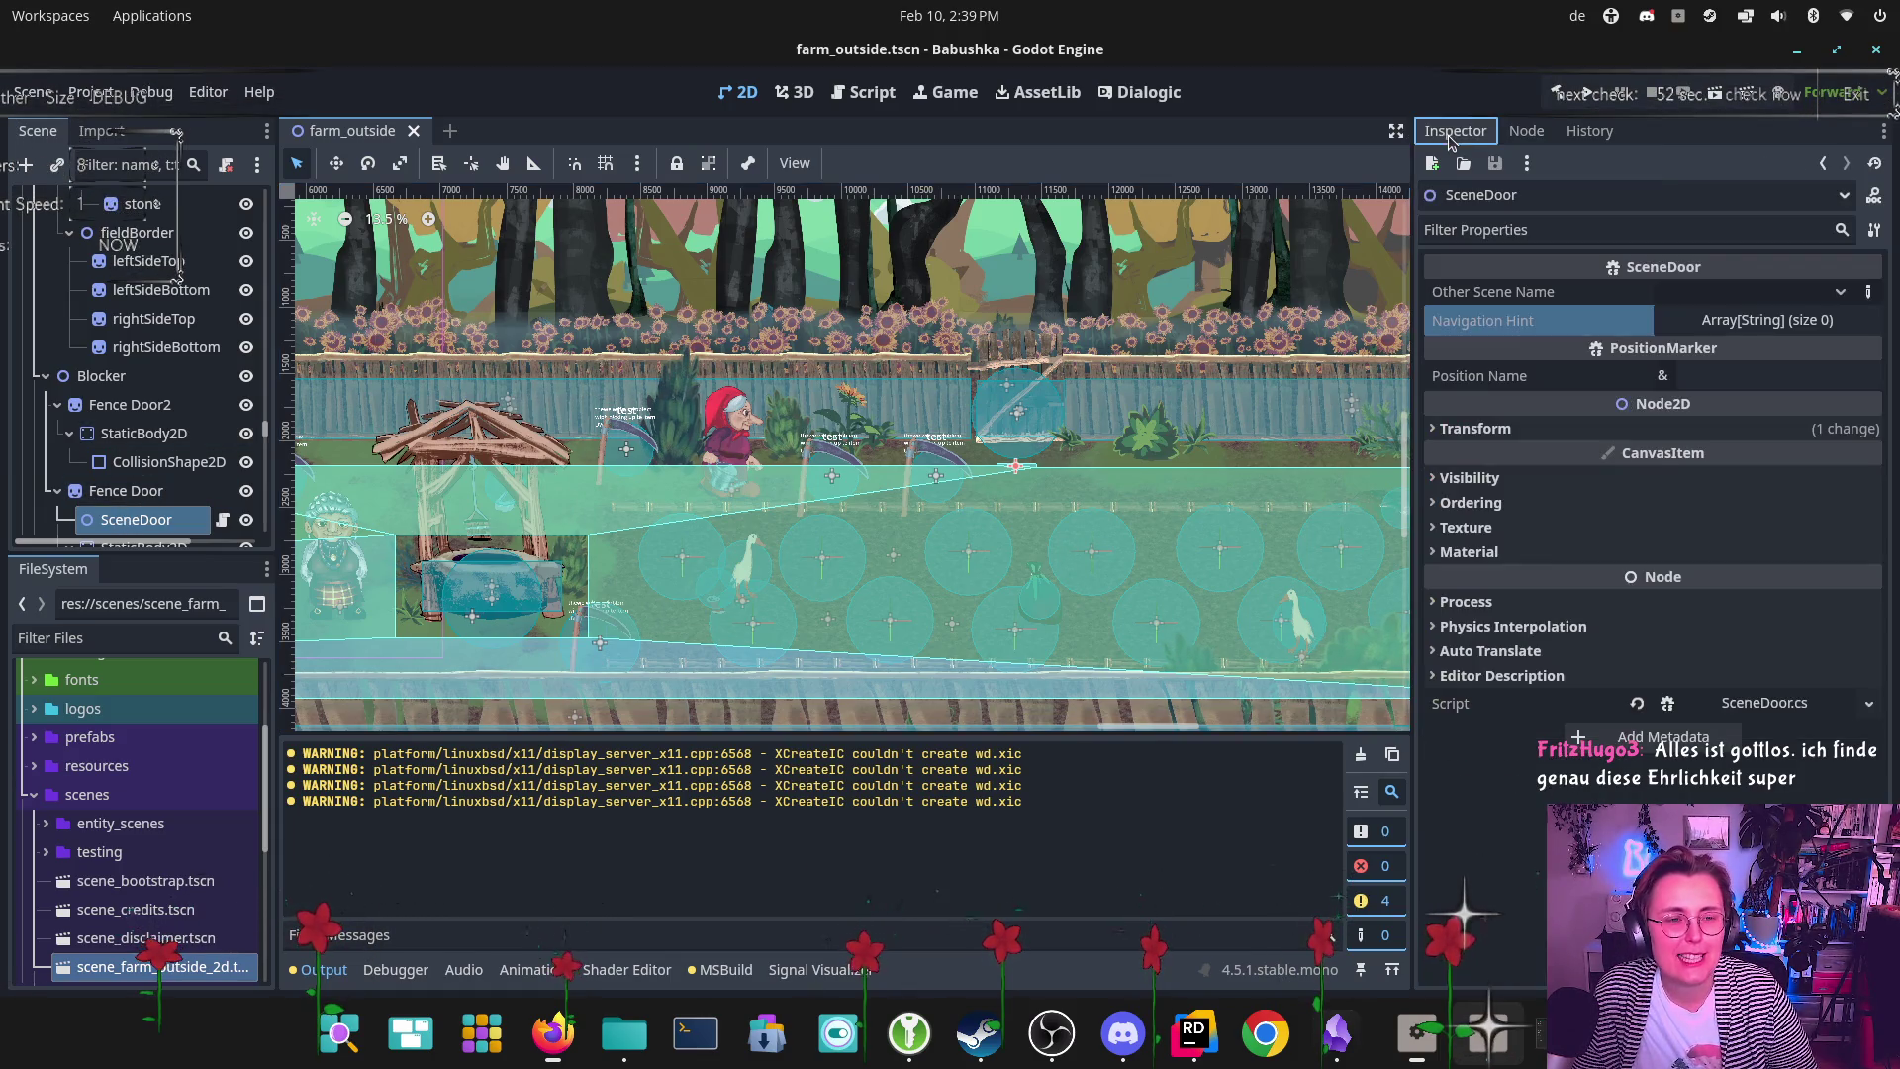